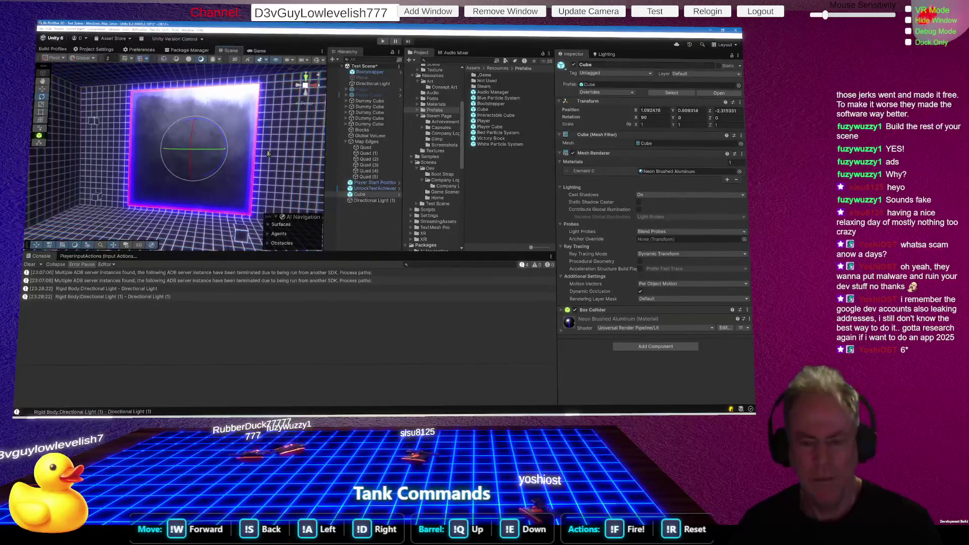
Add a Sphere via the Hierarchy's 3D Object menu and frame it in the Scene view.
mouse_move(271, 148)
left_mouse_down()
mouse_move(273, 217)
mouse_move(350, 216)
mouse_move(308, 149)
mouse_move(254, 130)
mouse_move(276, 146)
mouse_move(286, 179)
left_mouse_up()
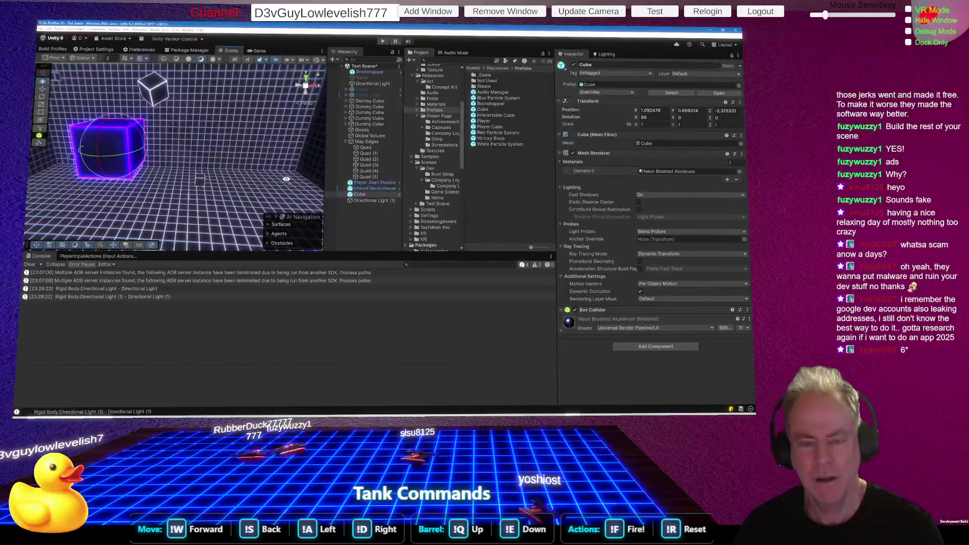
right_click(366, 216)
mouse_move(419, 301)
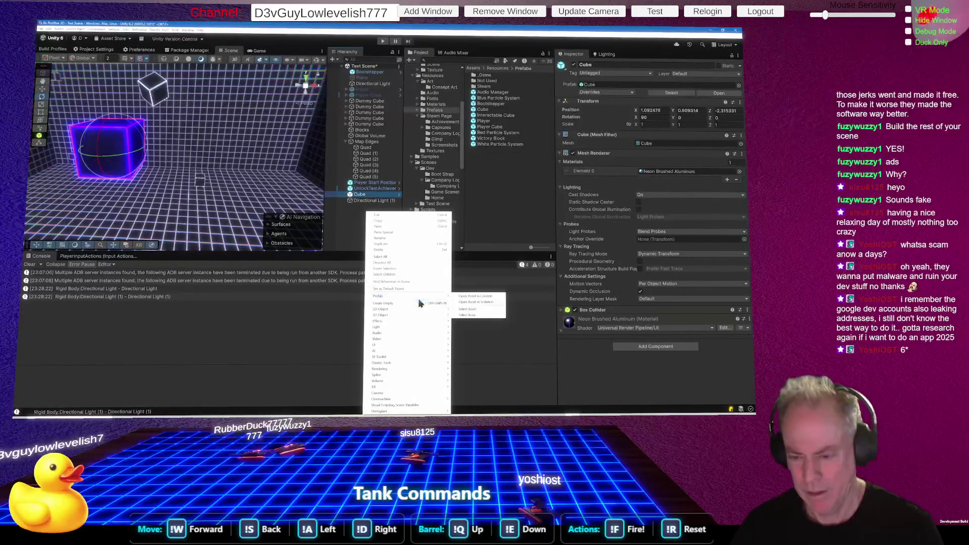
mouse_move(396, 314)
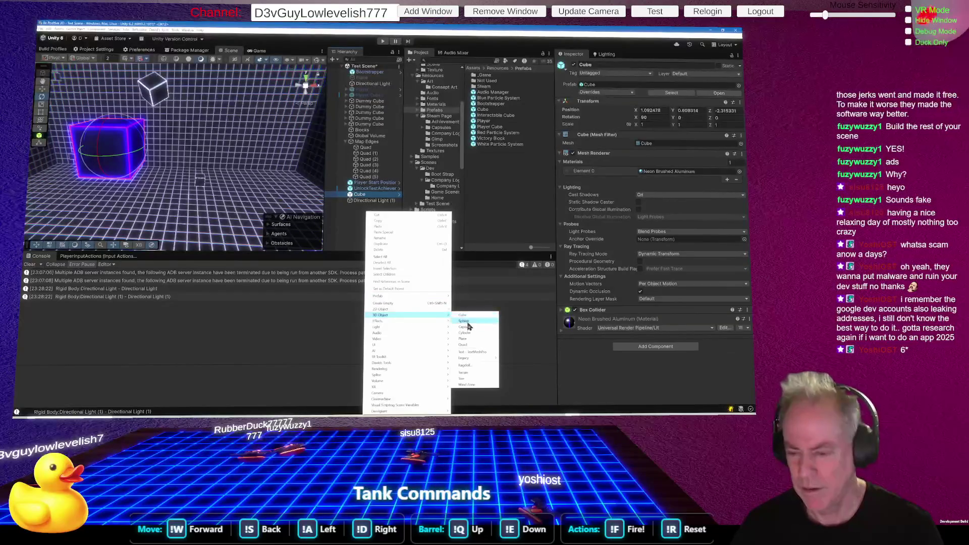
left_click(467, 323)
left_click_drag(191, 183, 192, 179)
scroll(190, 179, "up", 5)
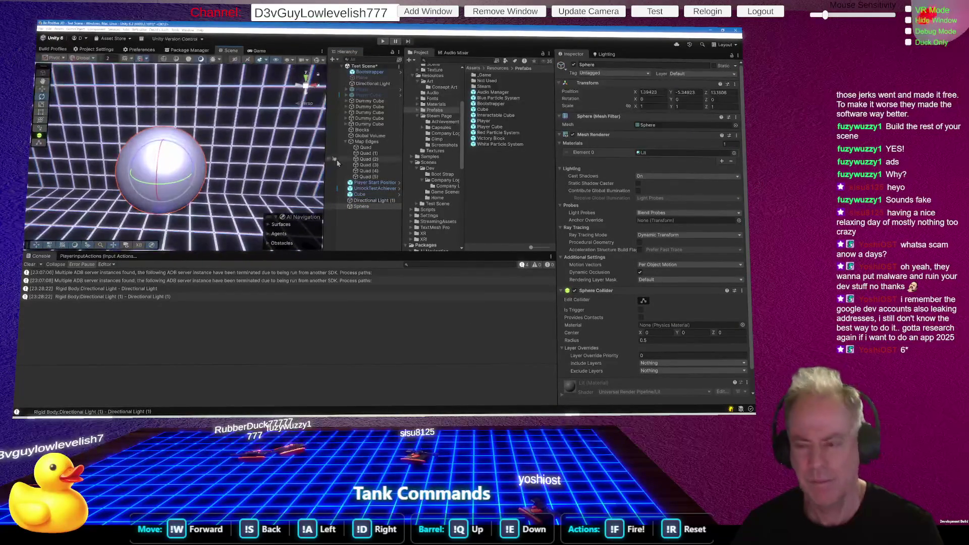
Create a material named Shiny in the Prefabs folder, fixing the typo, then switch to Chrome.
right_click(489, 171)
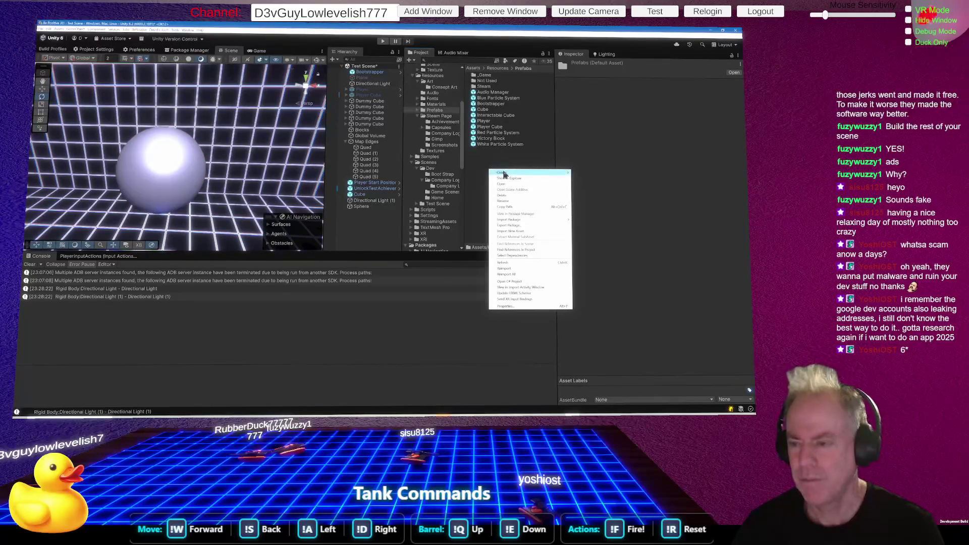
mouse_move(555, 172)
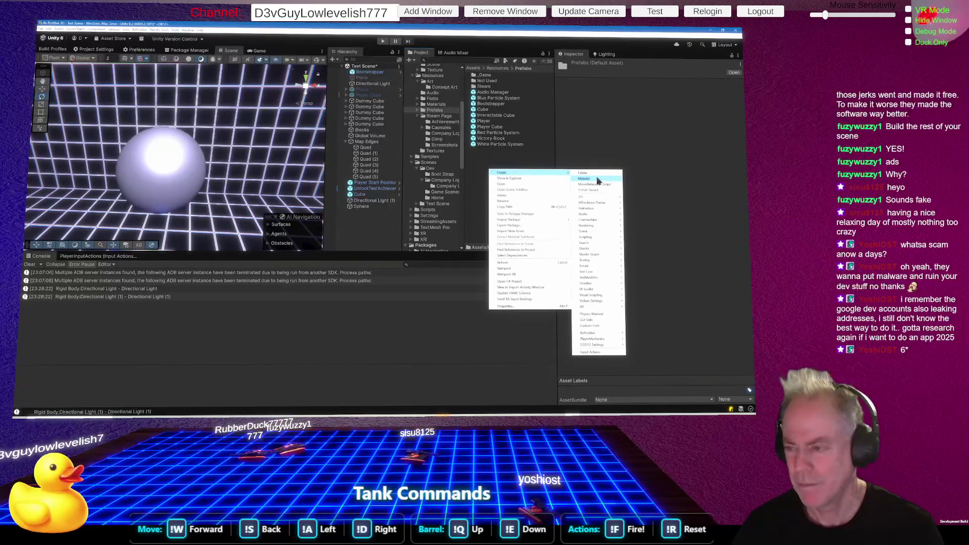
left_click(597, 180)
type("SNiny")
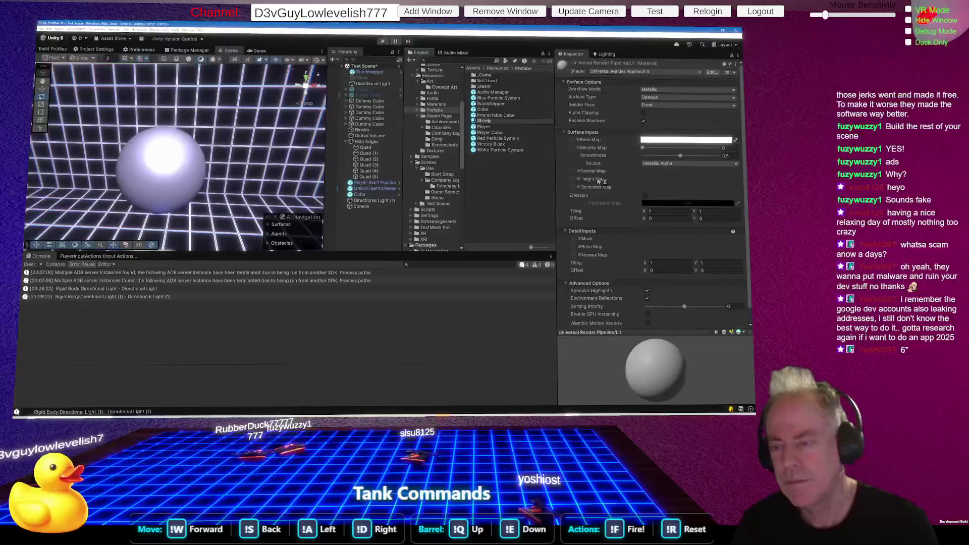
key("Return")
left_click(484, 139)
key("BackSpace")
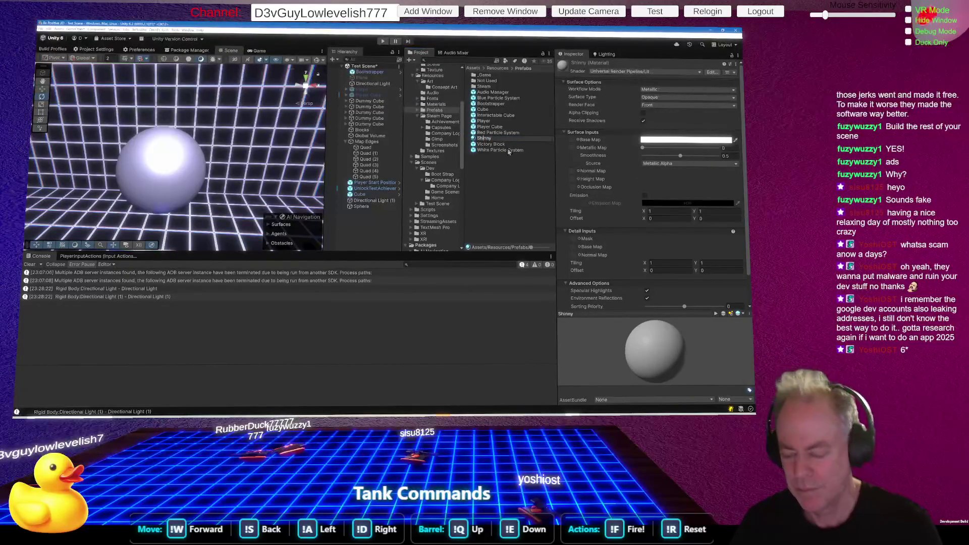
key("Return")
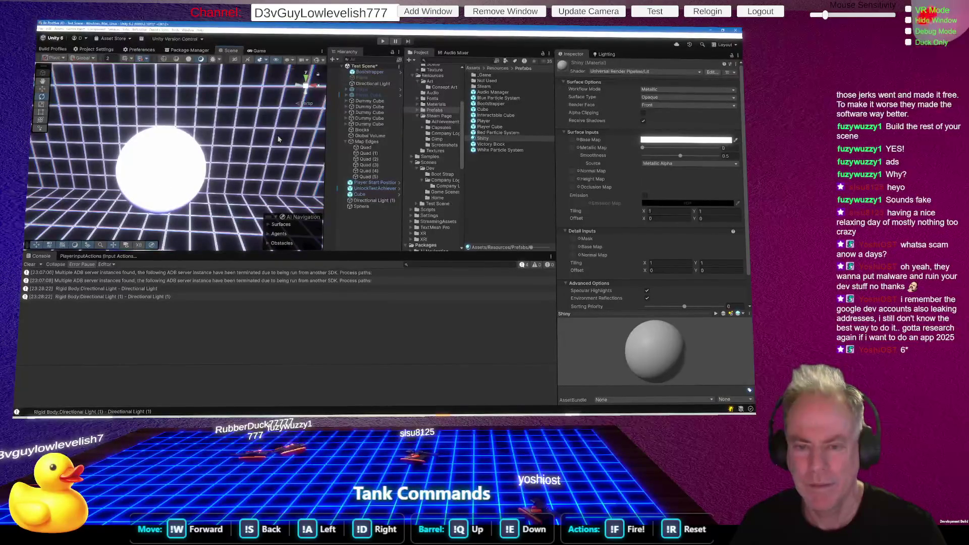
key("alt+Tab")
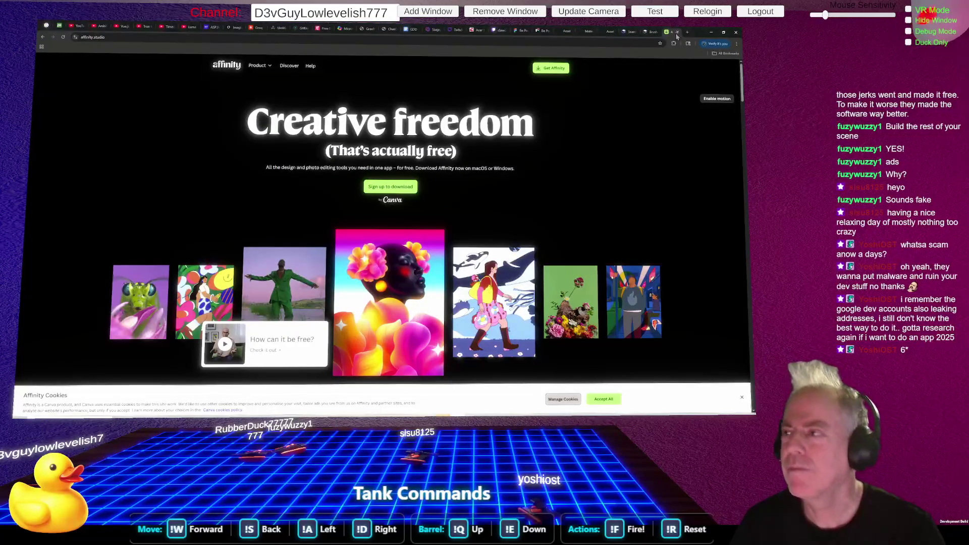
Open a new Chrome tab, cancel a search for 'shiny', and return to Unity.
left_click(687, 32)
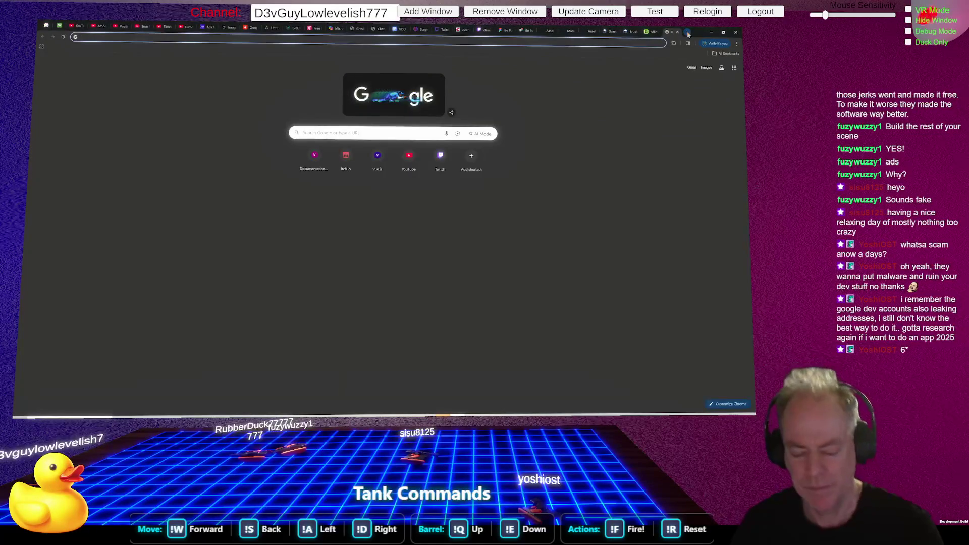
type("shiny")
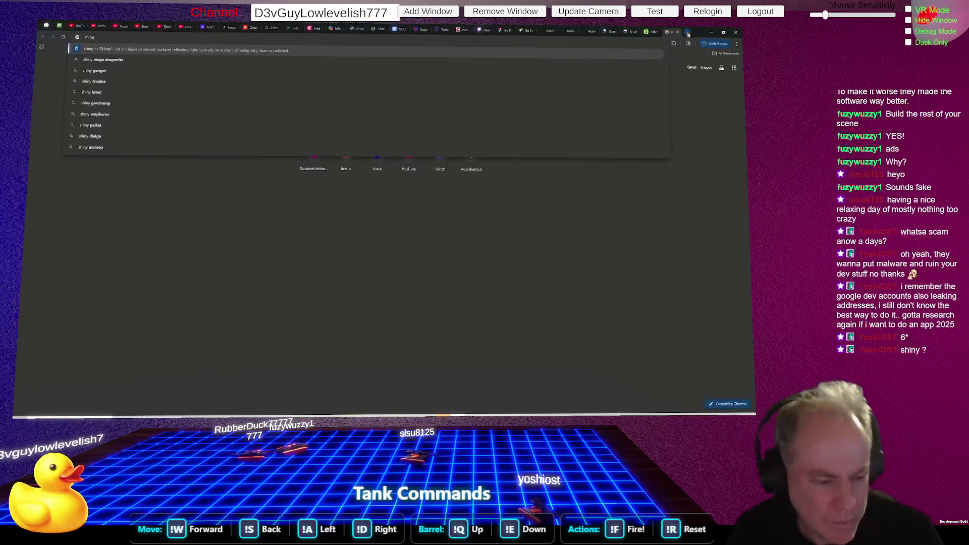
key("Escape")
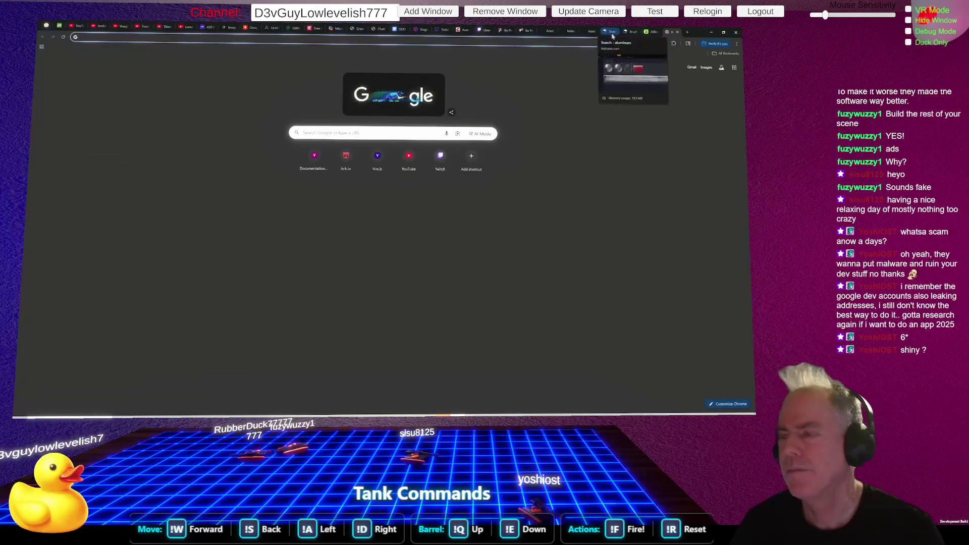
key("alt+Tab")
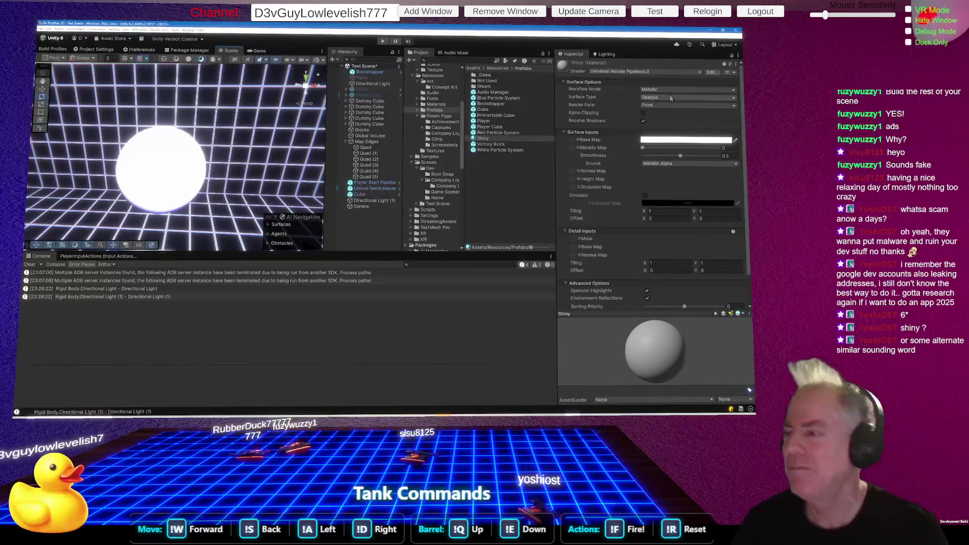
Lower the Shiny material's smoothness to about 0.07 and set its base colour to black.
left_click_drag(678, 155, 649, 158)
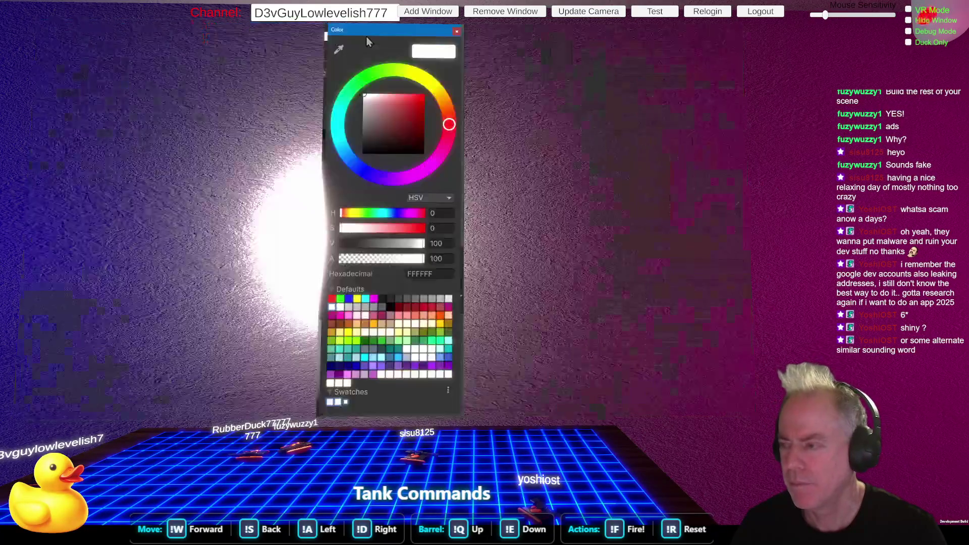
left_click(686, 140)
left_click(361, 153)
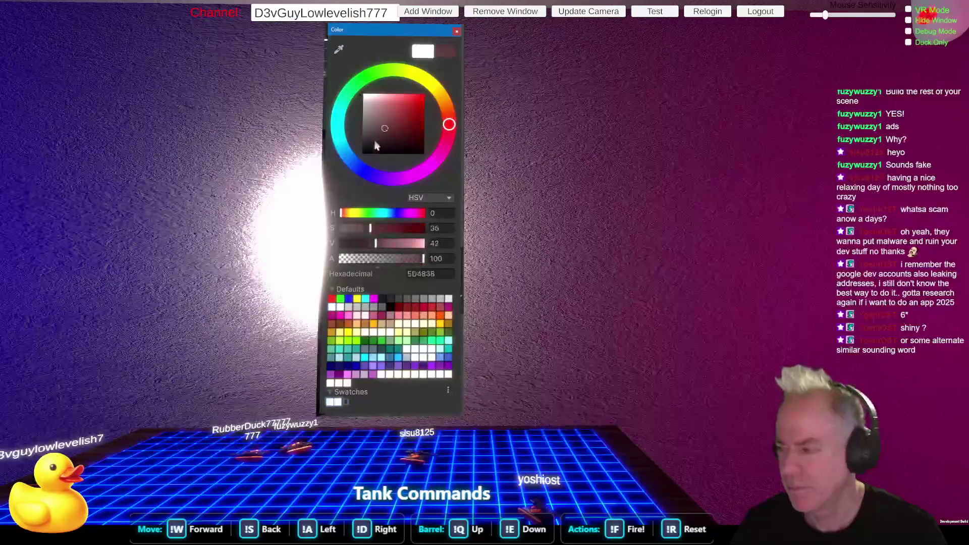
left_click(456, 32)
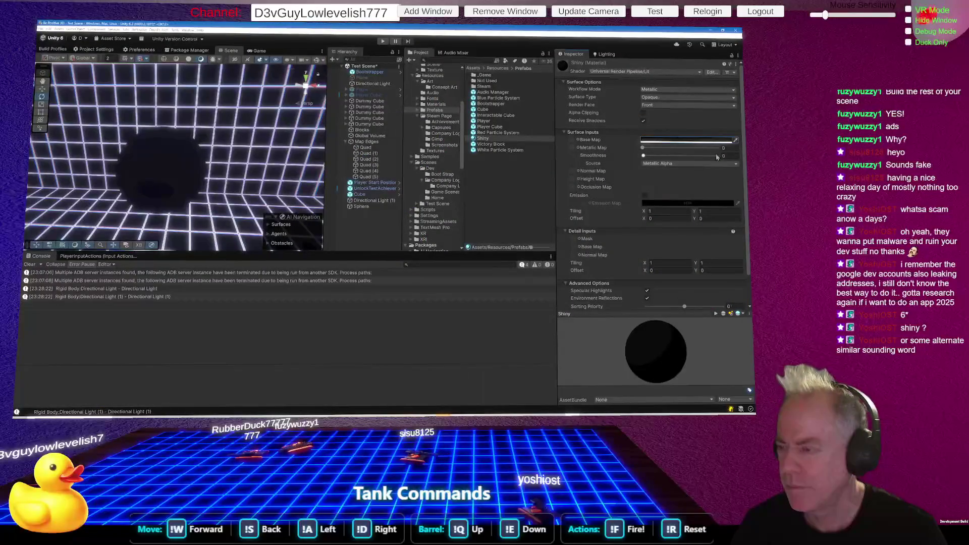
Lighten the base colour to pale grey and set Metallic to 1.
mouse_move(675, 149)
left_mouse_down()
mouse_move(720, 150)
mouse_move(704, 143)
left_mouse_up()
left_click(696, 140)
left_click_drag(396, 116, 368, 112)
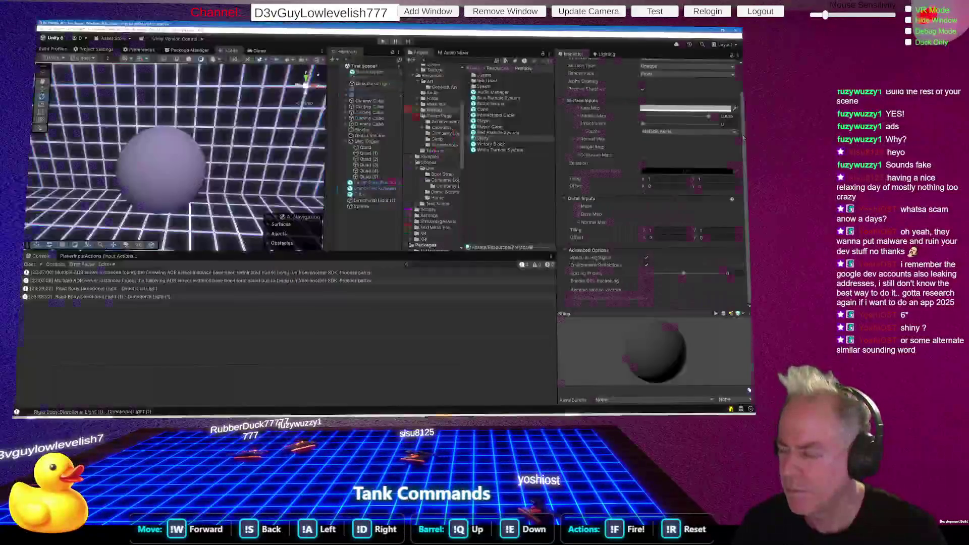
left_click(698, 109)
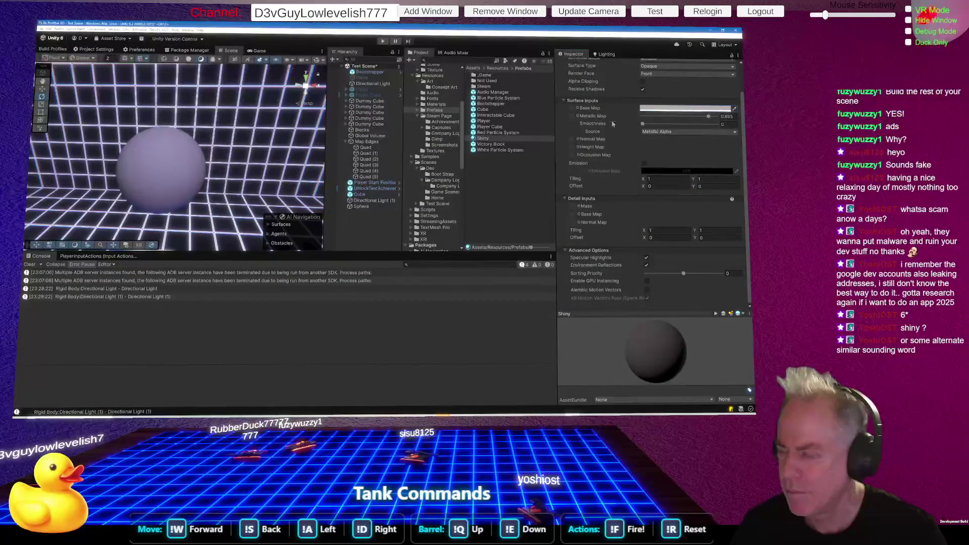
mouse_move(709, 117)
left_mouse_down()
mouse_move(723, 117)
mouse_move(665, 126)
mouse_move(722, 124)
left_mouse_up()
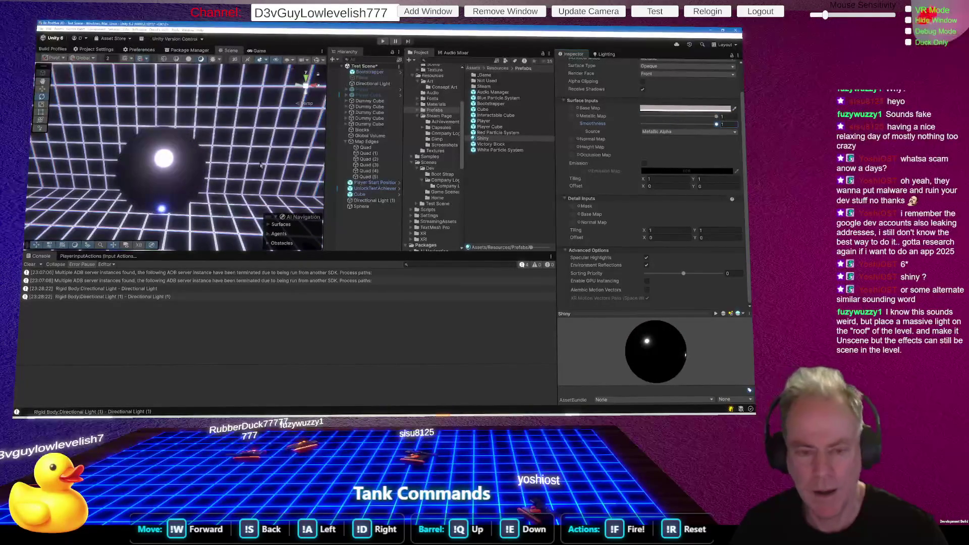
mouse_move(224, 194)
left_mouse_down()
mouse_move(244, 135)
mouse_move(411, 189)
mouse_move(170, 260)
mouse_move(215, 190)
mouse_move(232, 200)
left_mouse_up()
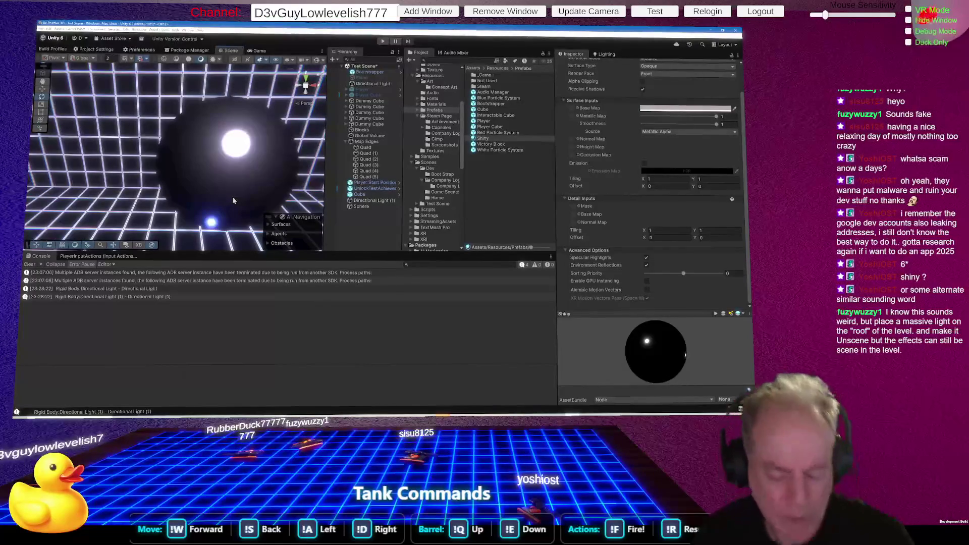
Select Directional Light (1) in the Hierarchy and view it beside the blue cube.
mouse_move(232, 195)
left_mouse_down()
mouse_move(316, 138)
mouse_move(457, 134)
mouse_move(302, 82)
mouse_move(238, 222)
left_mouse_up()
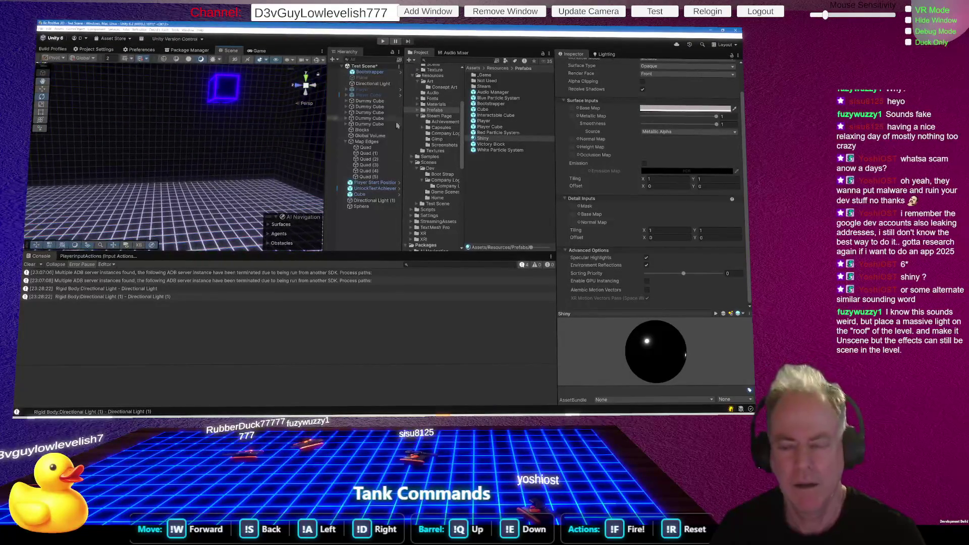
left_click(374, 200)
mouse_move(253, 130)
left_mouse_down()
mouse_move(305, 109)
mouse_move(297, 207)
left_mouse_up()
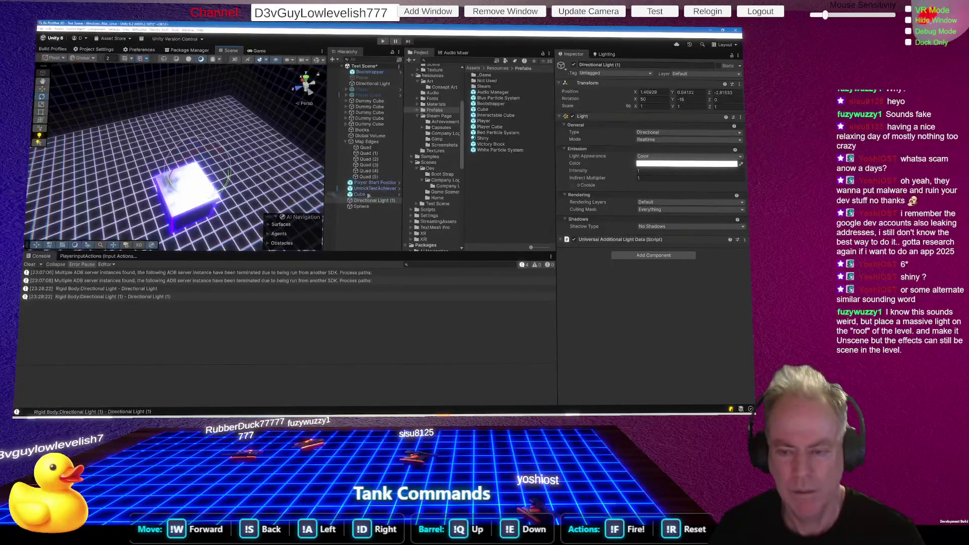
left_click(386, 201)
Delete Directional Light (1) and set the remaining Directional Light's filter colour to F7F7F7.
key("Delete")
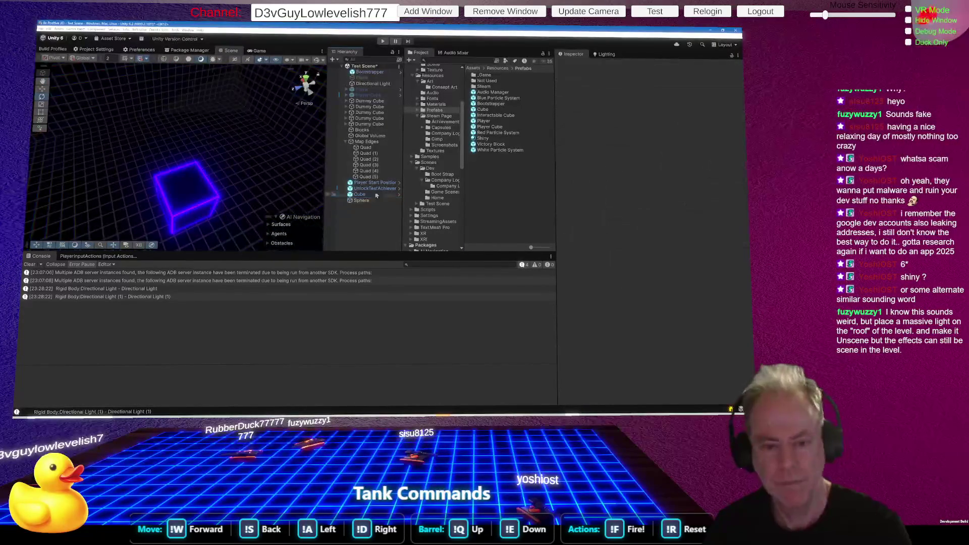
left_click(362, 85)
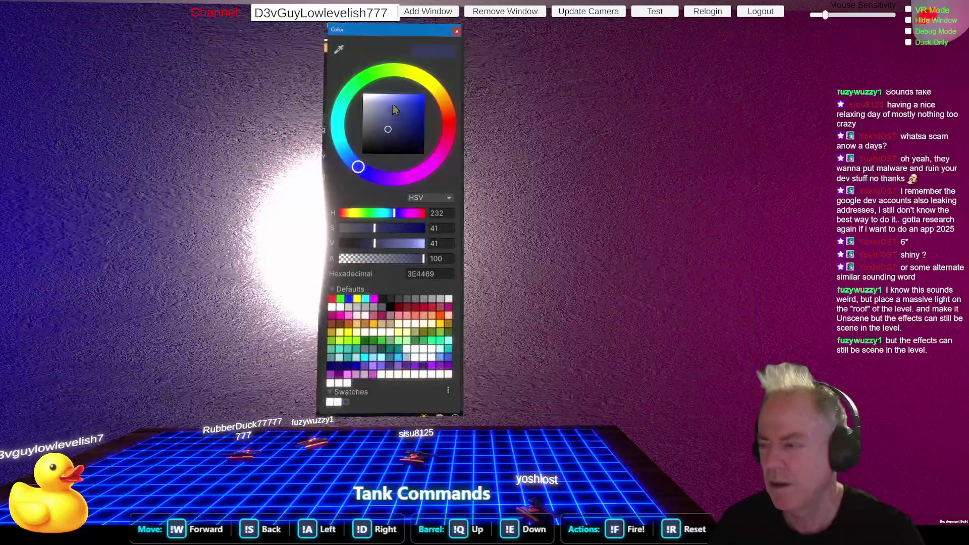
left_click(382, 113)
left_click_drag(382, 113, 364, 96)
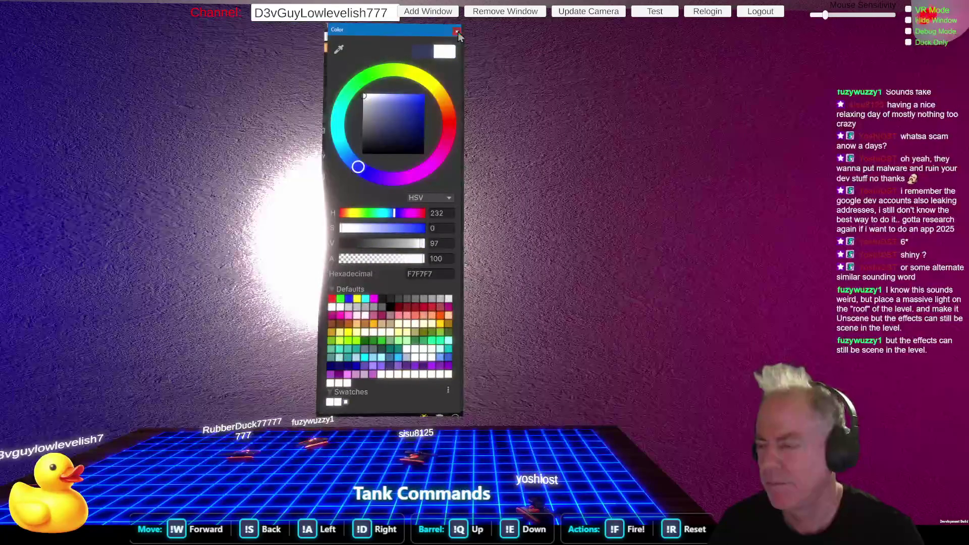
left_click(456, 32)
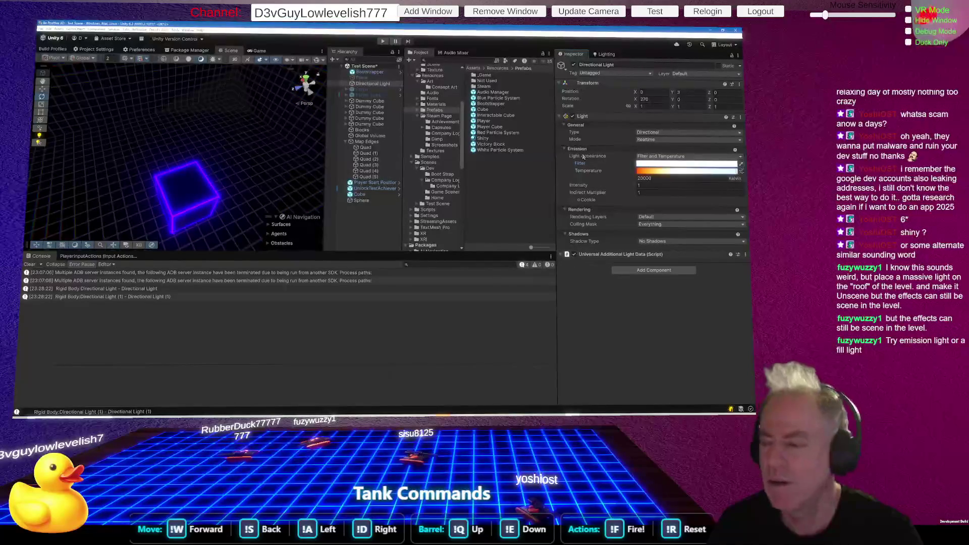
double_click(374, 84)
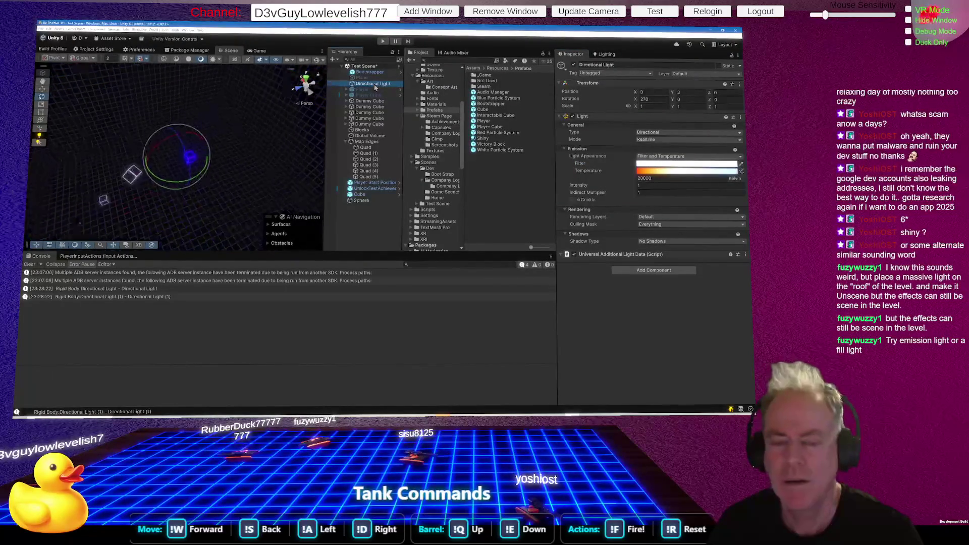
Tilt the Directional Light using Local handle orientation, bringing it back to 315 degrees.
mouse_move(263, 149)
left_mouse_down()
mouse_move(239, 67)
mouse_move(248, 78)
mouse_move(238, 92)
left_mouse_up()
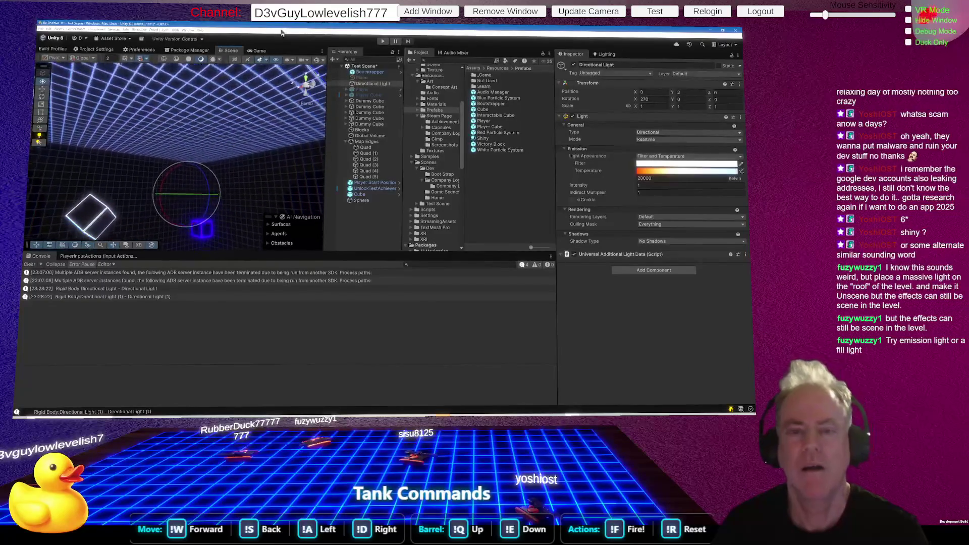
mouse_move(208, 209)
left_mouse_down()
mouse_move(181, 146)
mouse_move(147, 151)
left_mouse_up()
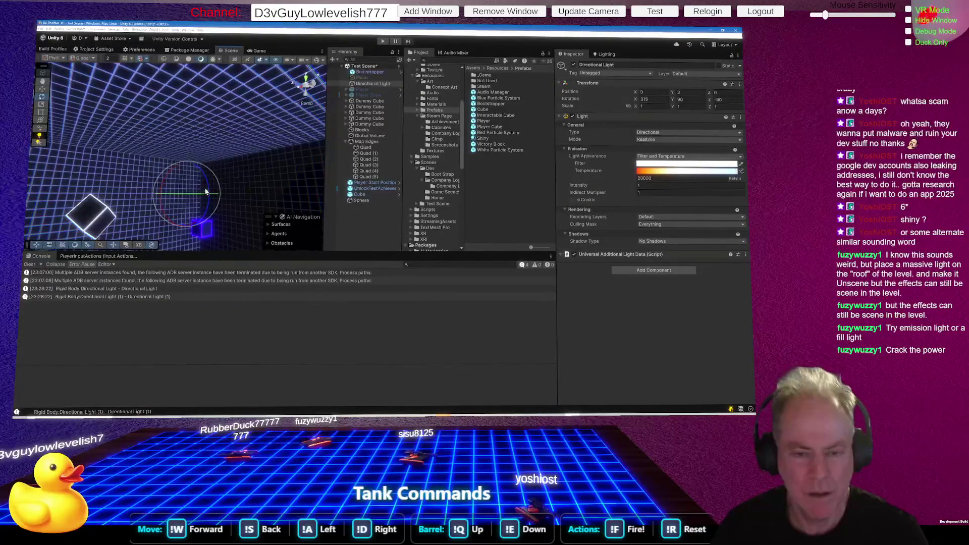
left_click_drag(209, 207, 202, 192)
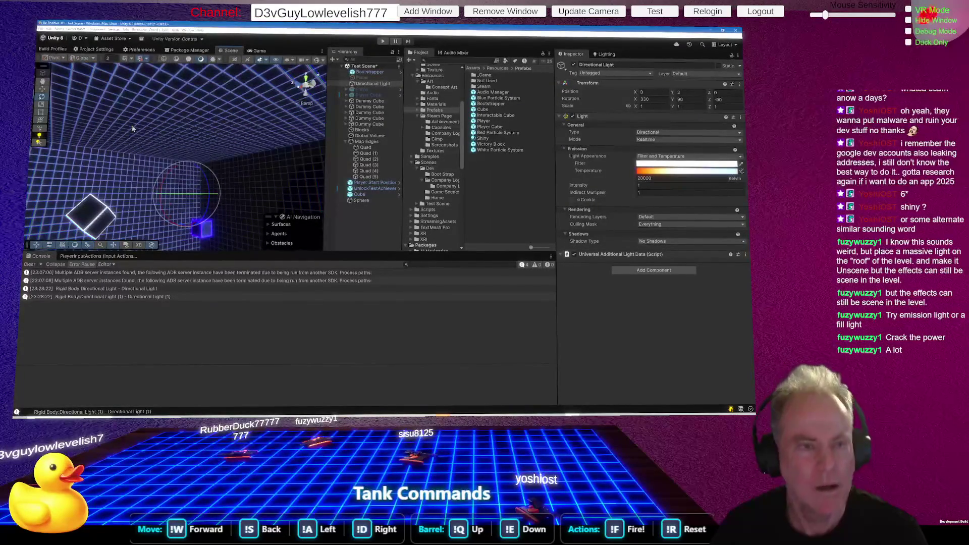
left_click(89, 61)
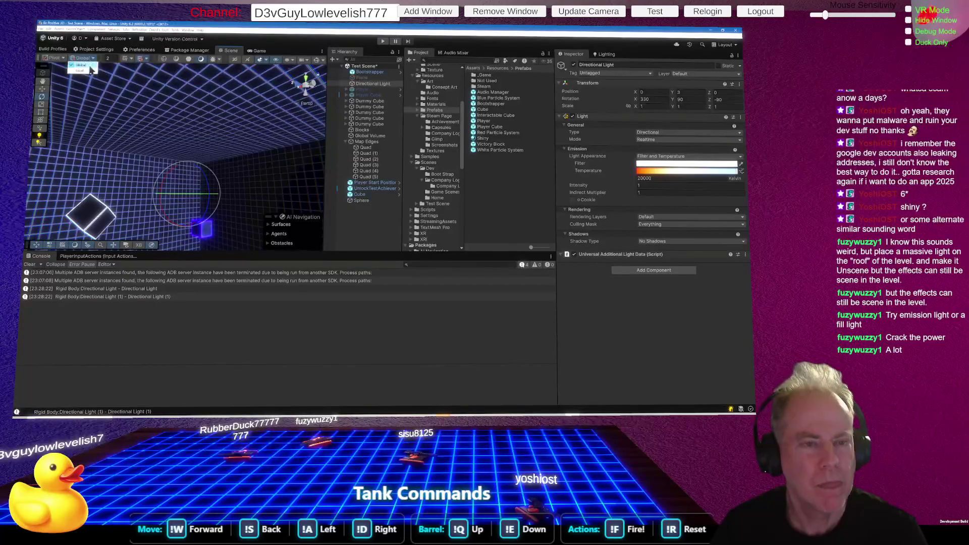
left_click(83, 73)
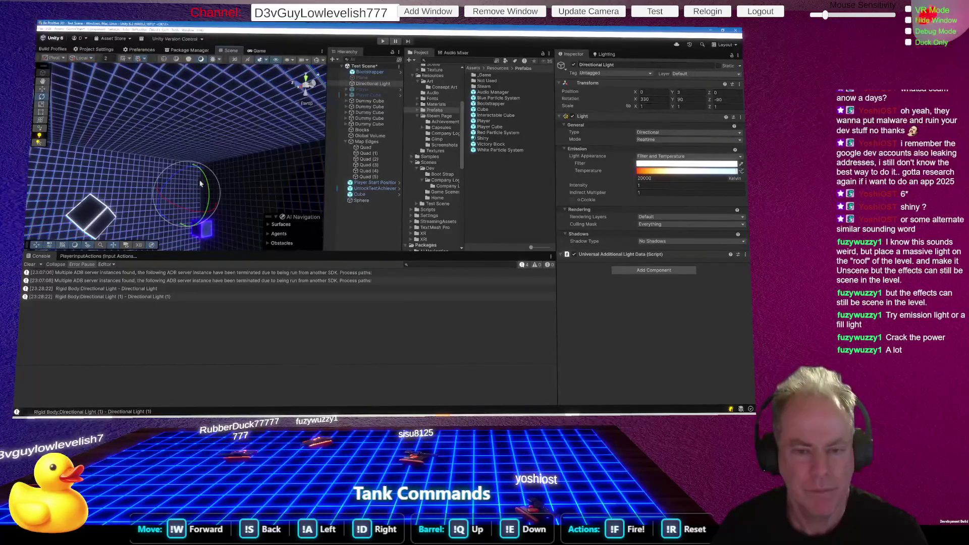
left_click_drag(193, 190, 199, 205)
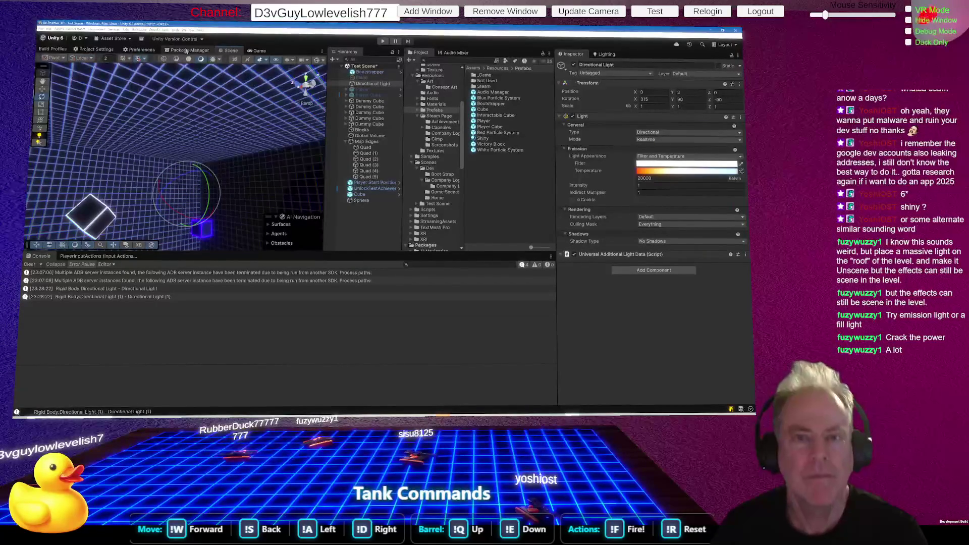
Change the rotation snap increment from 15 to 1 and rotate the light further.
left_click(144, 61)
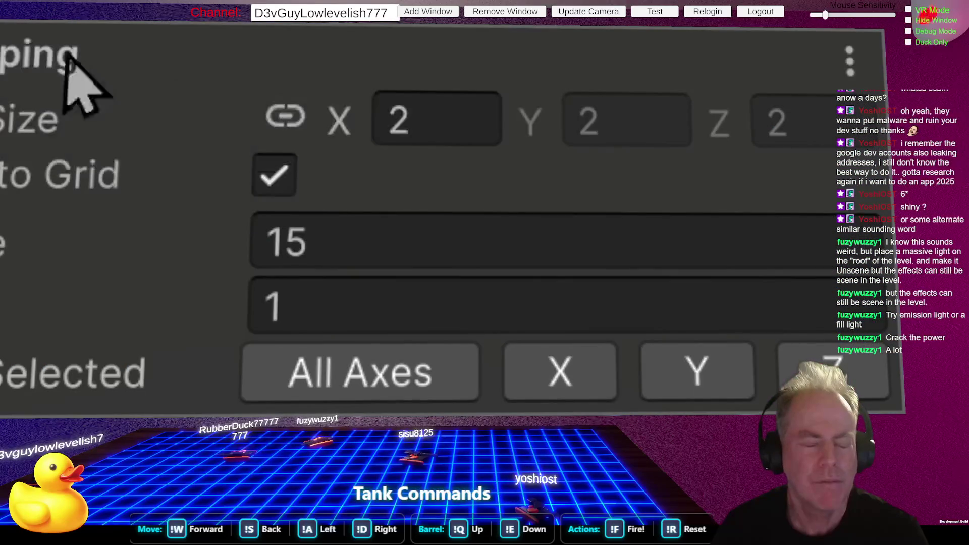
left_click(525, 245)
key("BackSpace")
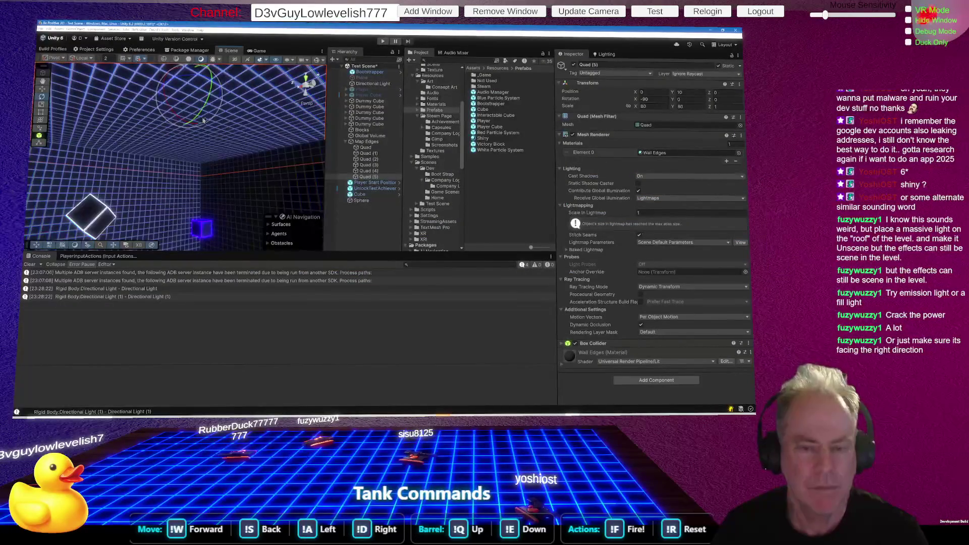
left_click(369, 86)
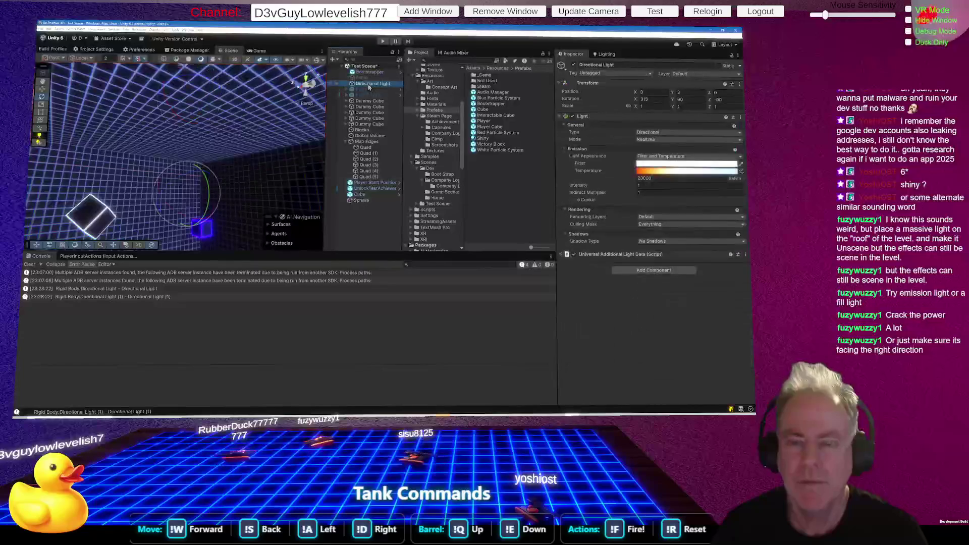
mouse_move(211, 204)
left_mouse_down()
mouse_move(181, 128)
mouse_move(152, 133)
mouse_move(159, 202)
mouse_move(202, 258)
mouse_move(148, 257)
mouse_move(128, 246)
left_mouse_up()
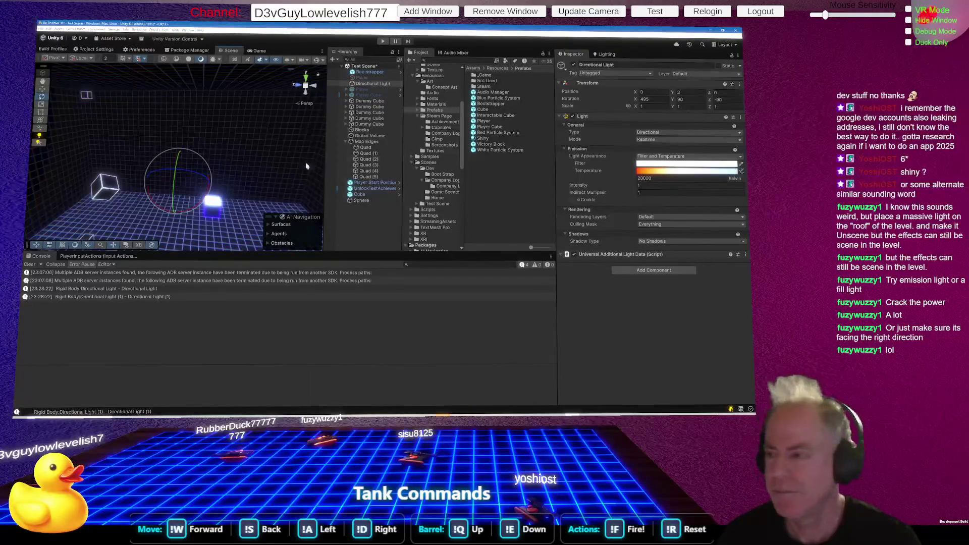
Make the light a Point light, lift it higher, and raise its intensity to 116.24.
left_click(675, 134)
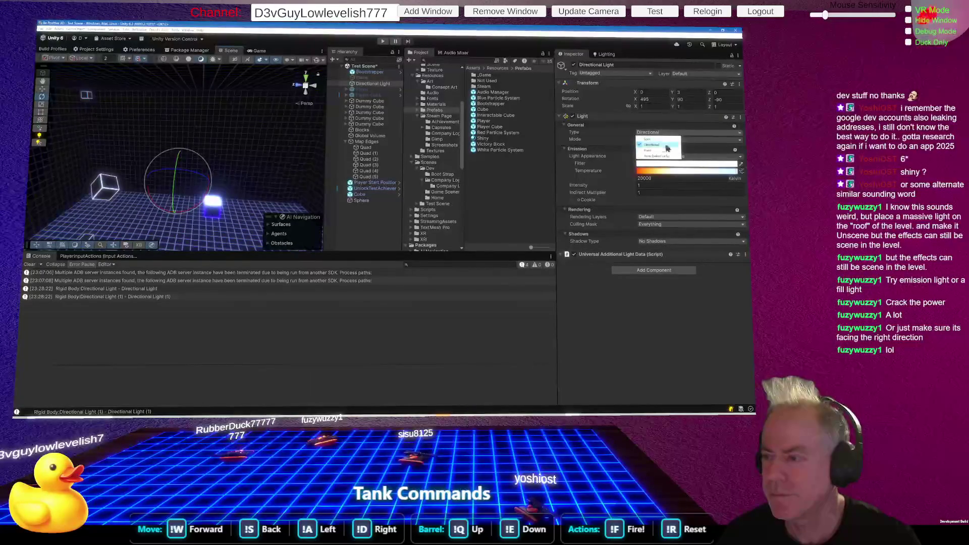
left_click(651, 150)
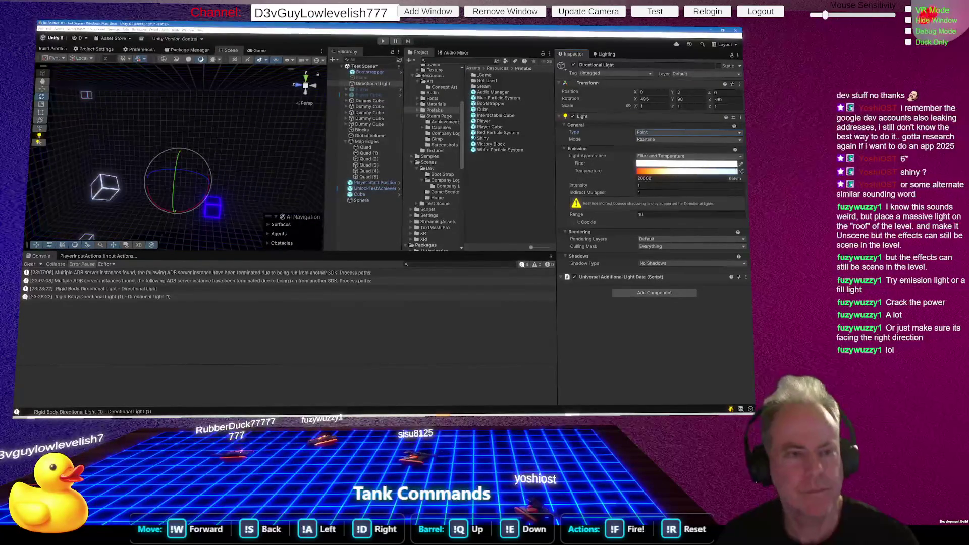
left_click(42, 89)
left_click_drag(179, 188, 200, 101)
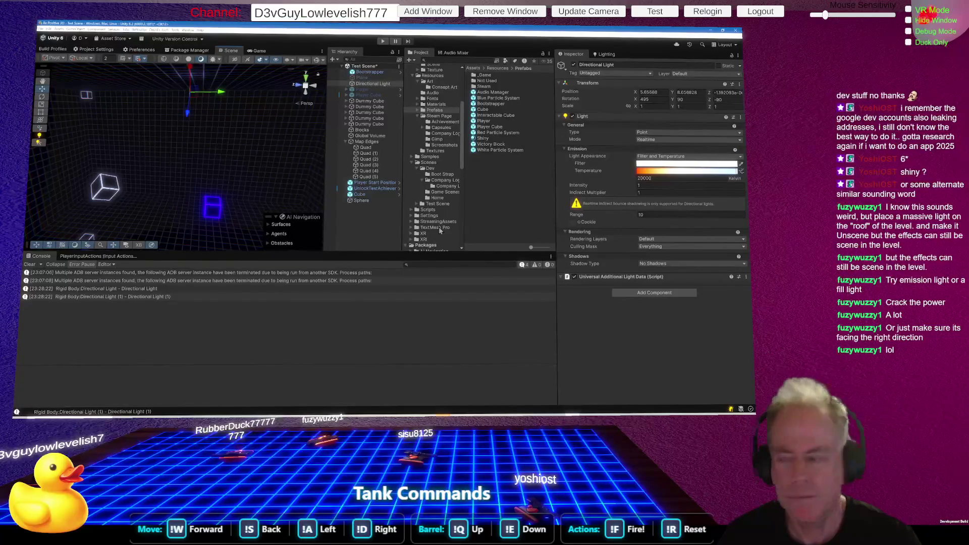
mouse_move(585, 187)
left_mouse_down()
mouse_move(737, 182)
mouse_move(61, 178)
mouse_move(208, 171)
mouse_move(236, 108)
mouse_move(585, 83)
mouse_move(127, 157)
mouse_move(52, 103)
left_mouse_up()
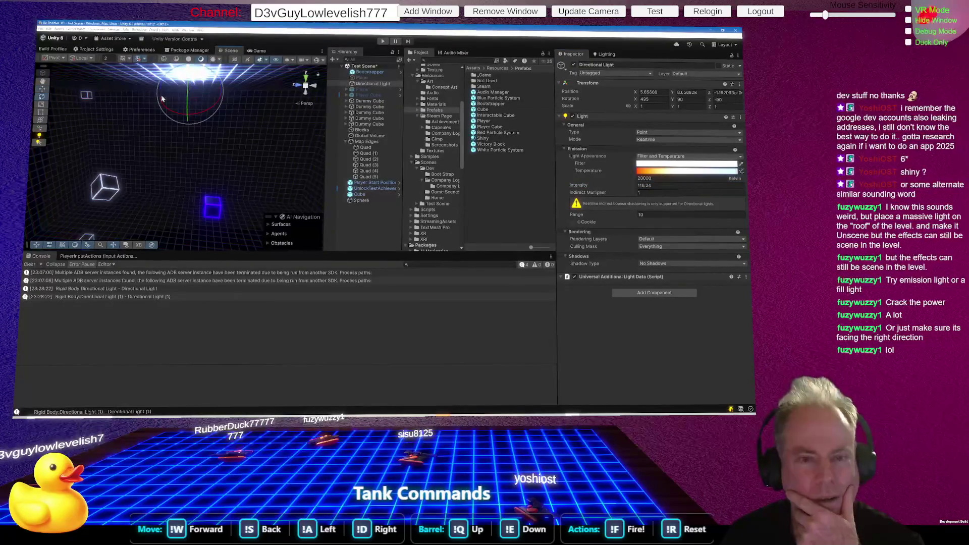
mouse_move(188, 118)
left_mouse_down()
mouse_move(200, 101)
mouse_move(189, 96)
mouse_move(178, 101)
mouse_move(190, 101)
mouse_move(191, 142)
left_mouse_up()
left_click(43, 89)
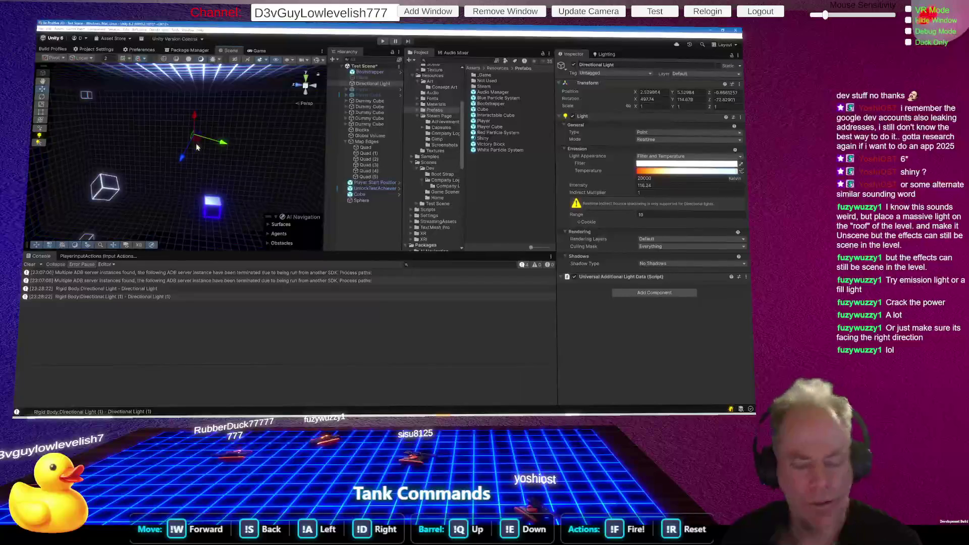
Change the light to a Spot light, move it up near the ceiling and aim it downward.
mouse_move(222, 137)
left_mouse_down()
mouse_move(222, 117)
mouse_move(202, 154)
mouse_move(88, 156)
mouse_move(192, 177)
mouse_move(182, 191)
left_mouse_up()
left_click(667, 132)
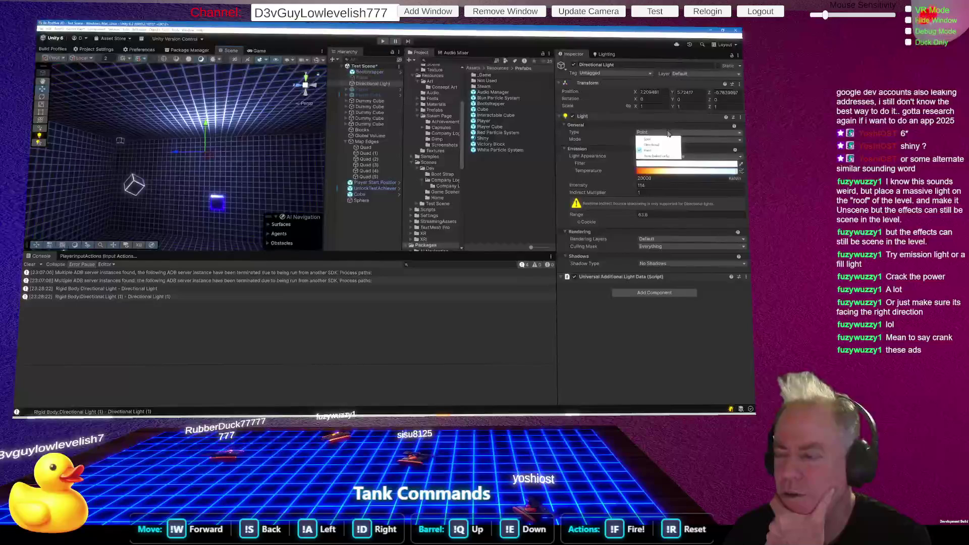
left_click(648, 139)
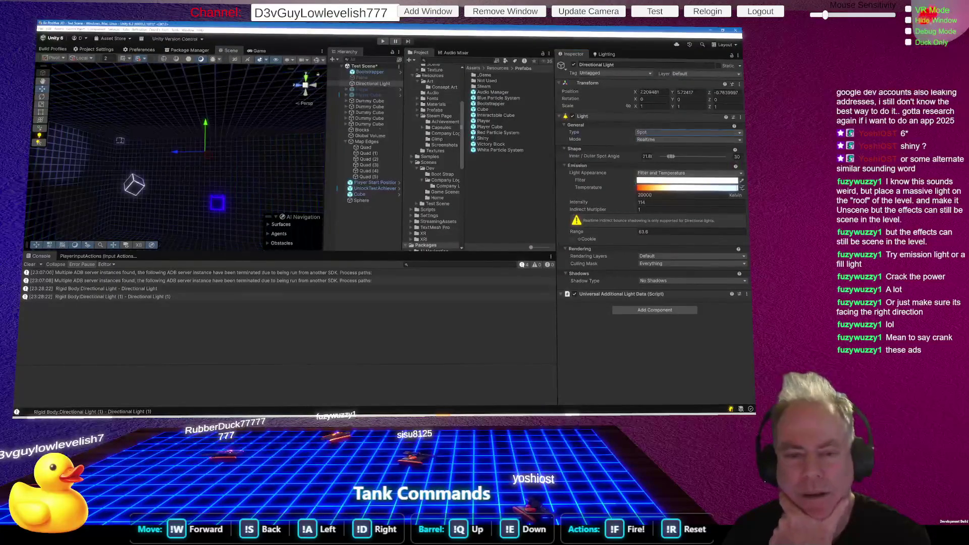
left_click_drag(215, 157, 222, 131)
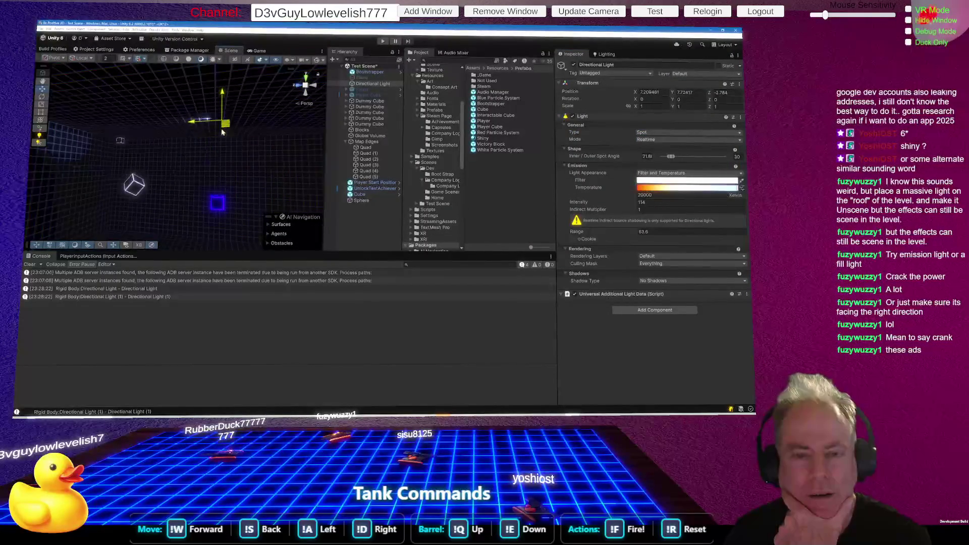
left_click(41, 96)
left_click_drag(213, 149, 322, 108)
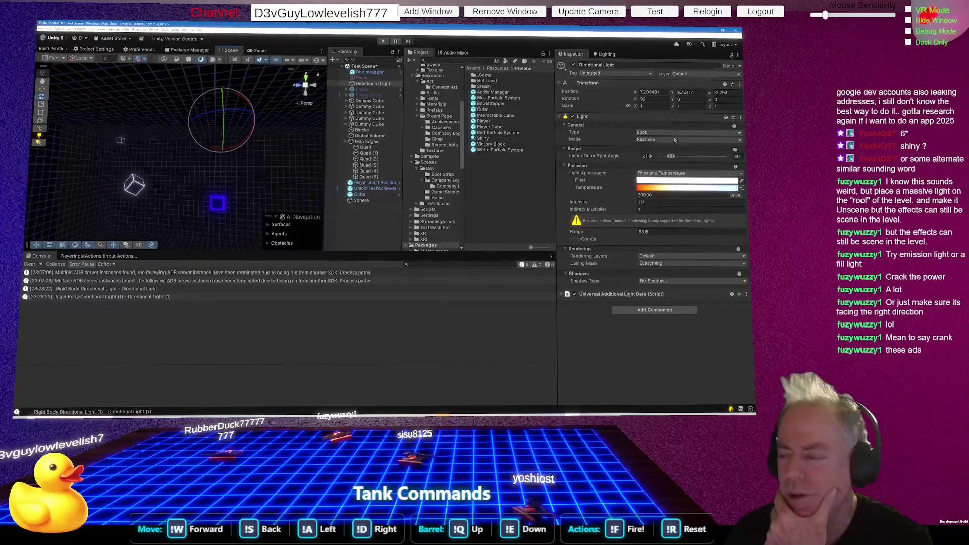
Set the spot light's intensity to 1007 and widen its outer spot angle to 179.
left_click_drag(675, 159, 721, 157)
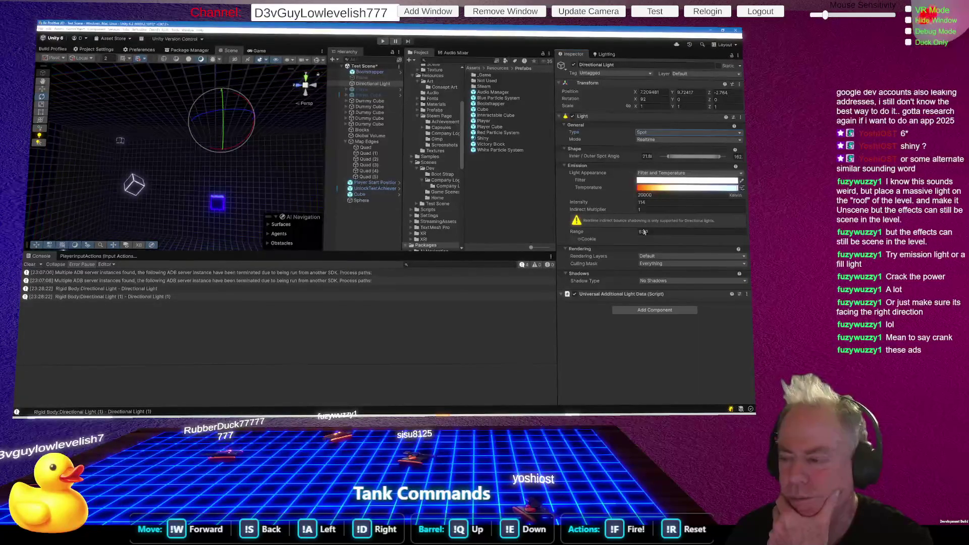
left_click(582, 204)
type("1003")
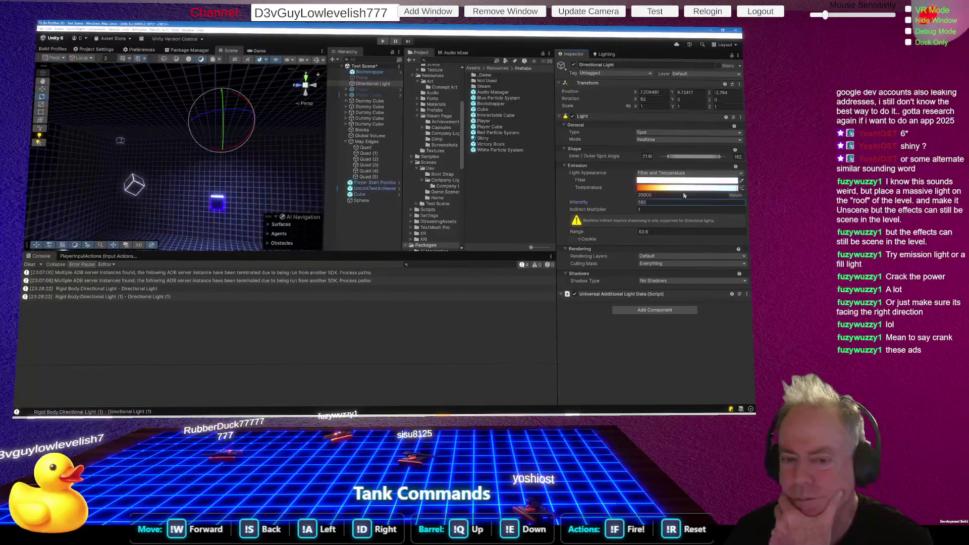
key("BackSpace")
type("7")
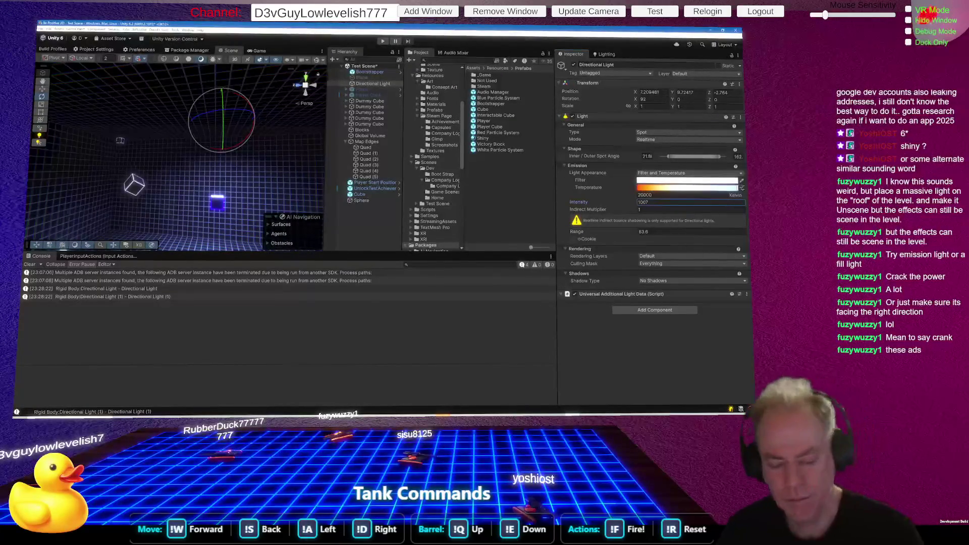
mouse_move(191, 188)
left_mouse_down()
mouse_move(190, 207)
mouse_move(182, 190)
mouse_move(175, 198)
left_mouse_up()
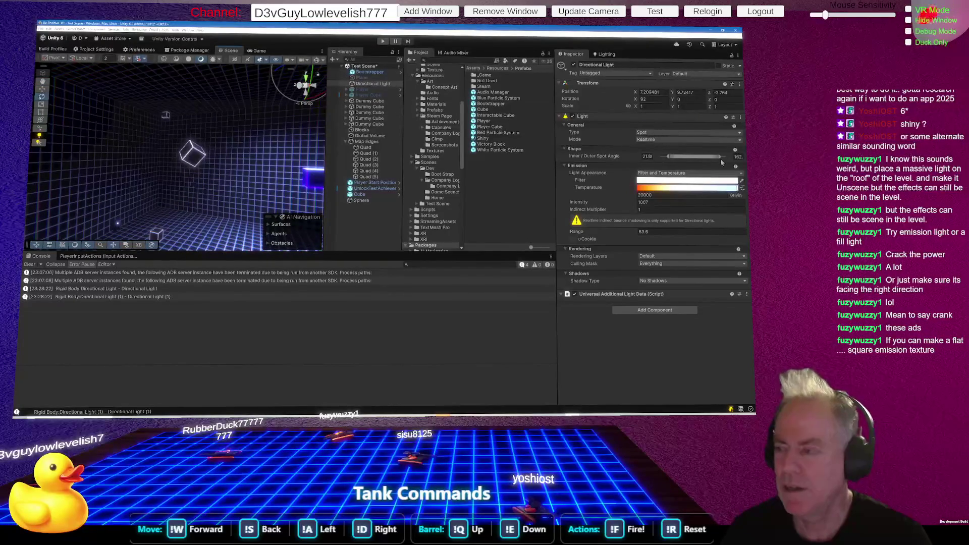
left_click_drag(718, 156, 737, 152)
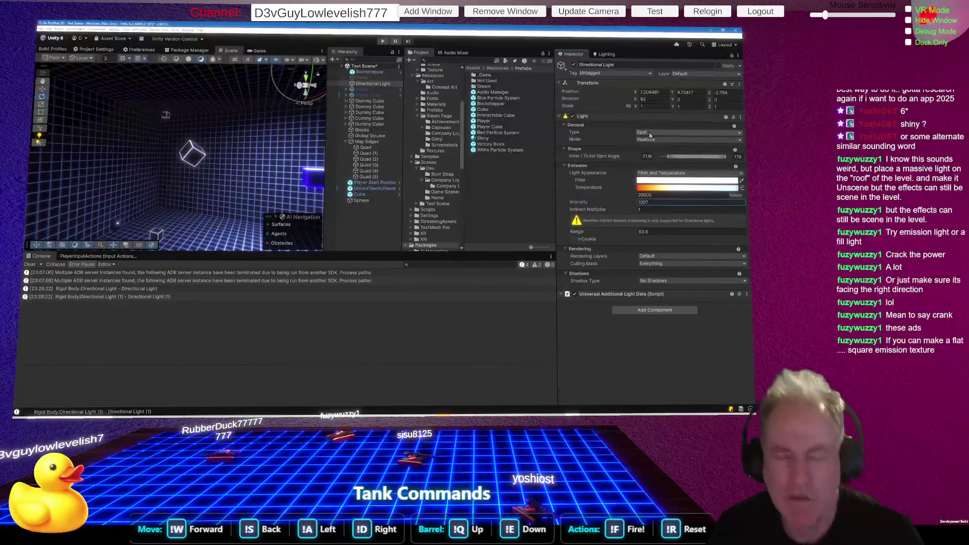
mouse_move(244, 117)
left_mouse_down()
mouse_move(328, 95)
mouse_move(323, 116)
mouse_move(373, 136)
left_mouse_up()
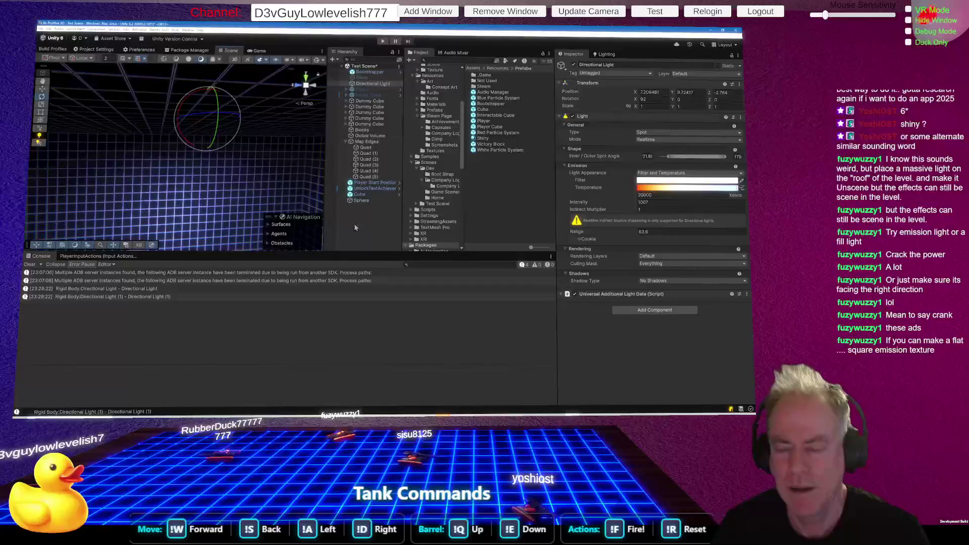
left_click(370, 85)
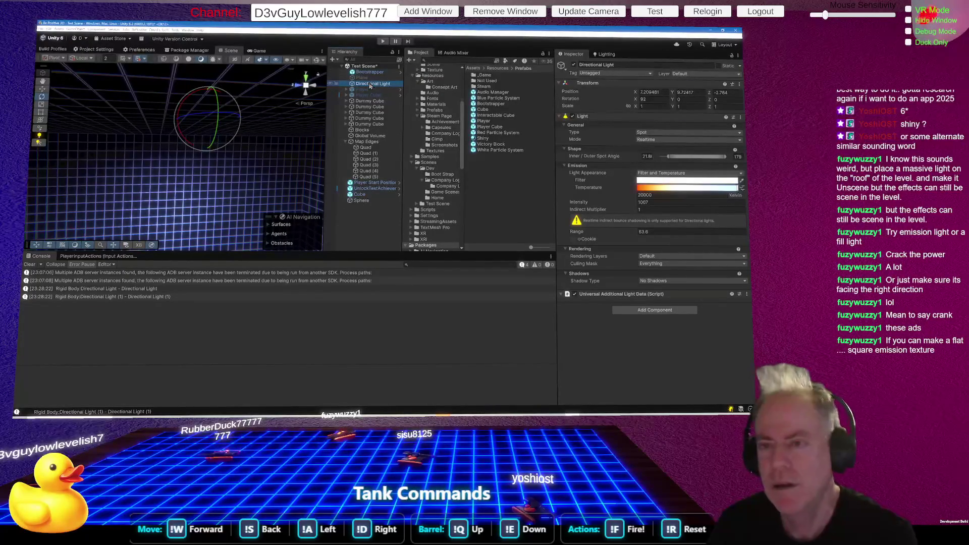
Delete the Directional Light and add a Quad from the 3D Object menu.
key("Delete")
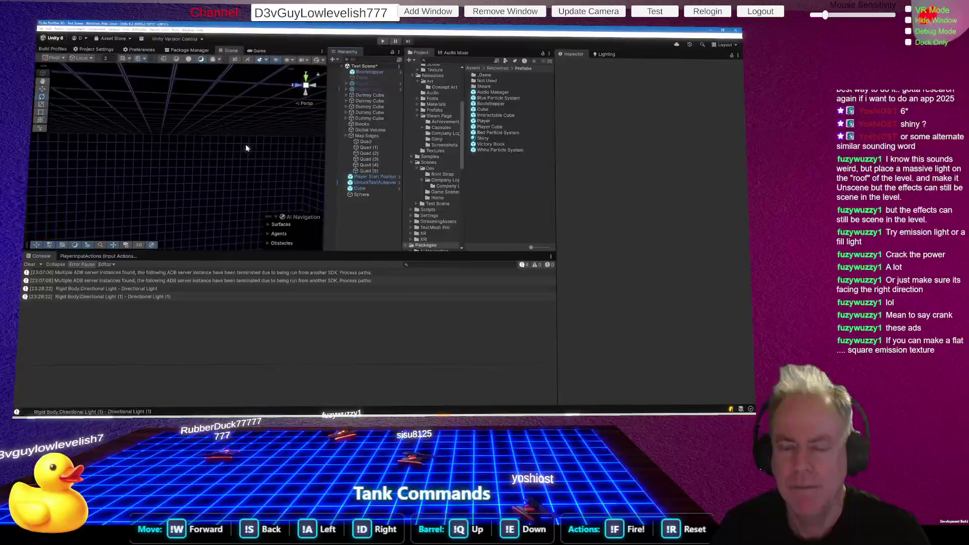
right_click(362, 216)
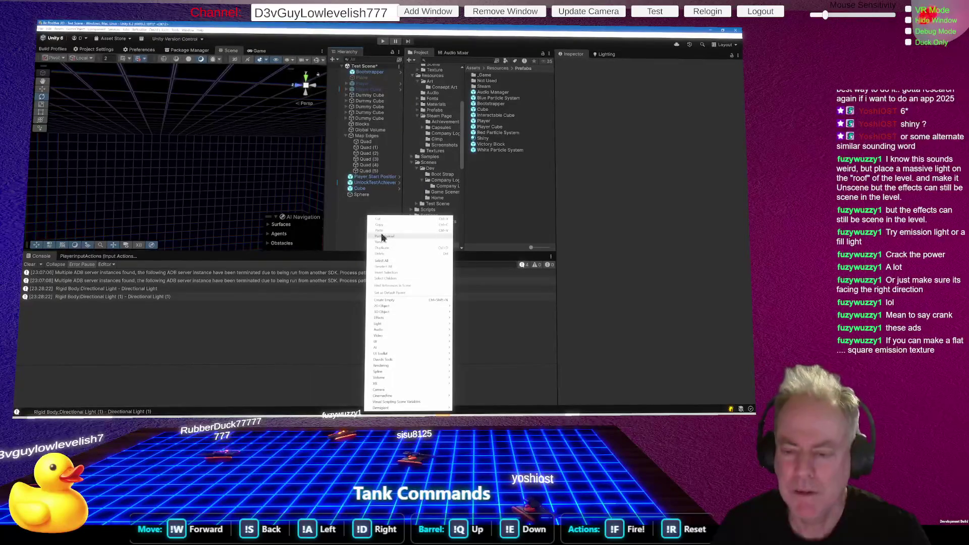
mouse_move(393, 321)
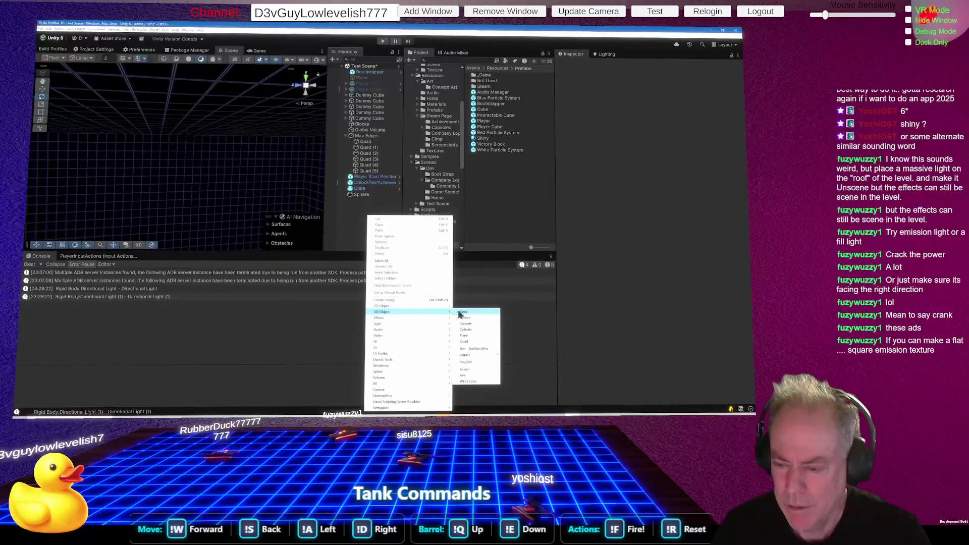
left_click(469, 341)
Move the new Quad closer into the room.
mouse_move(200, 180)
left_mouse_down()
mouse_move(258, 184)
mouse_move(184, 164)
left_mouse_up()
left_click(42, 89)
left_click_drag(145, 150, 267, 155)
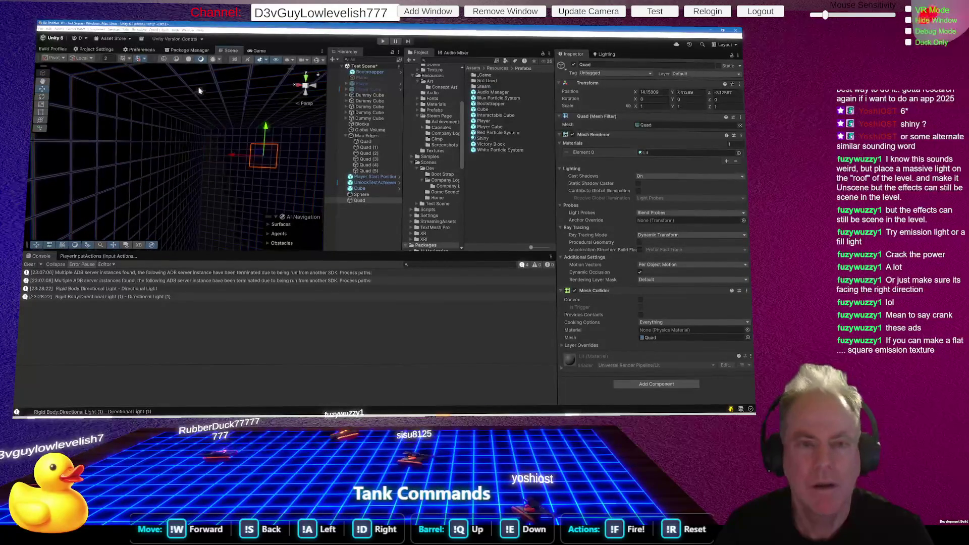
Drag the Quad into the centre of the grid room.
left_click_drag(152, 111, 179, 152)
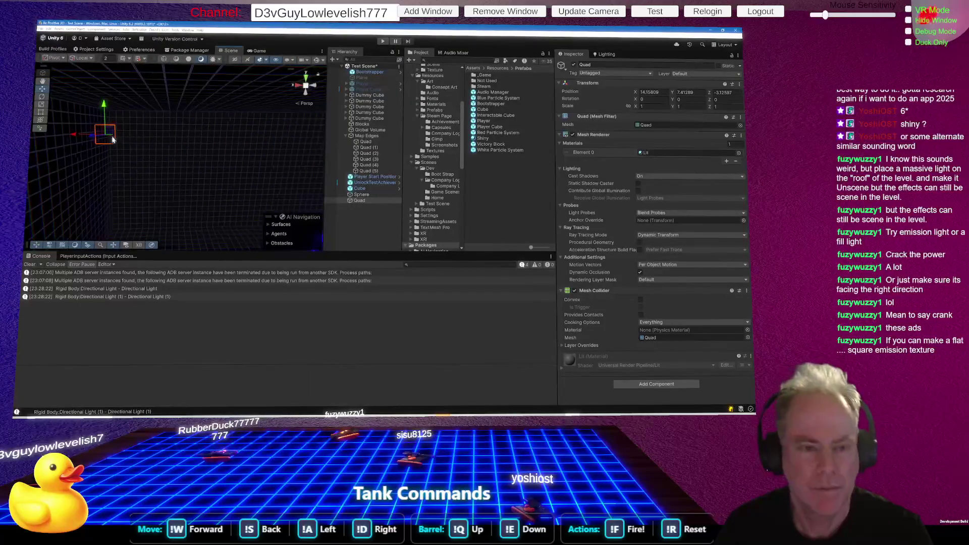
mouse_move(107, 135)
left_mouse_down()
mouse_move(64, 141)
mouse_move(144, 128)
mouse_move(168, 166)
mouse_move(69, 211)
left_mouse_up()
mouse_move(156, 129)
left_mouse_down()
mouse_move(93, 179)
mouse_move(89, 86)
left_mouse_up()
mouse_move(94, 157)
left_mouse_down()
mouse_move(90, 177)
mouse_move(53, 198)
left_mouse_up()
left_click_drag(58, 198, 84, 200)
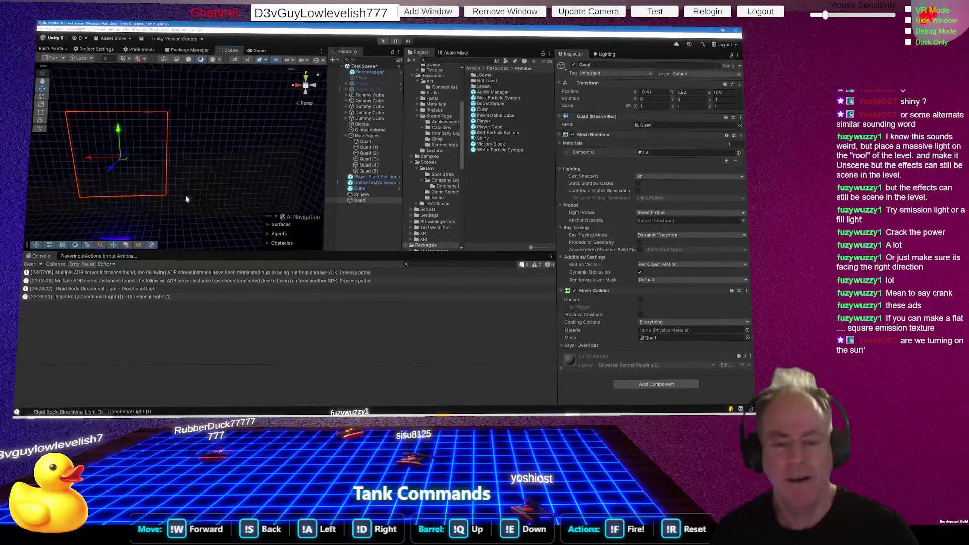
Switch to the Rotate tool (E) to tilt the Quad toward about 85° on X.
mouse_move(202, 172)
left_mouse_down()
mouse_move(365, 174)
mouse_move(262, 127)
mouse_move(222, 135)
mouse_move(241, 174)
mouse_move(220, 240)
left_mouse_up()
key("e")
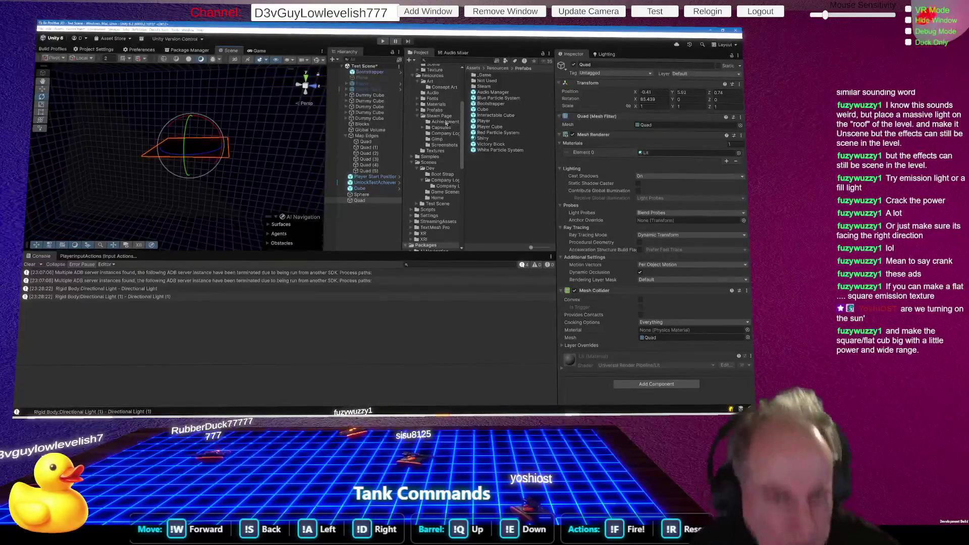
left_click_drag(237, 152, 270, 62)
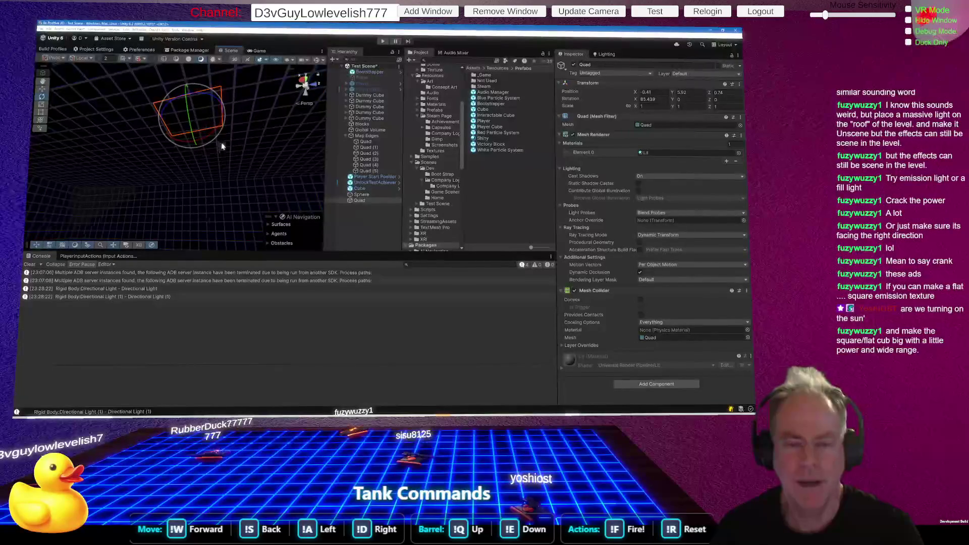
Add a Point Light to the scene from the Hierarchy's Light menu.
right_click(371, 219)
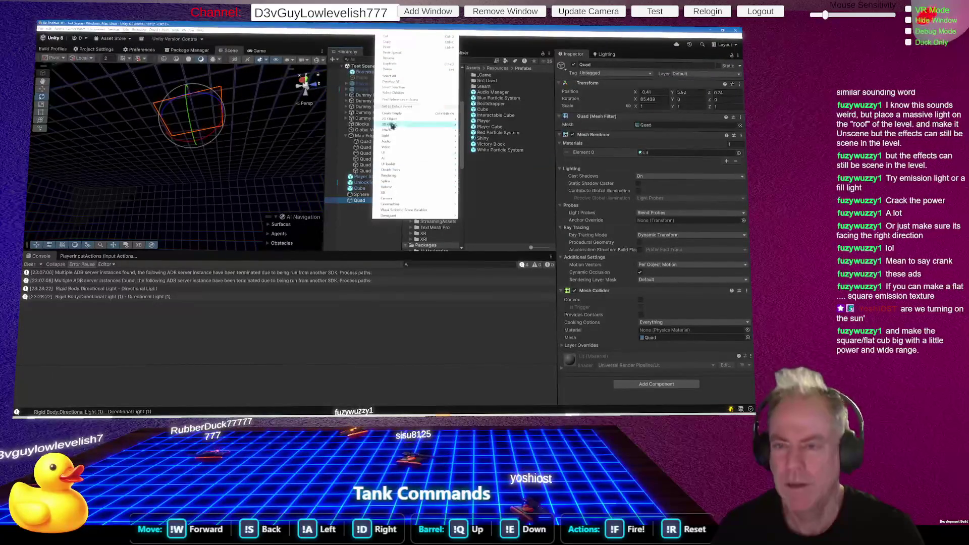
mouse_move(399, 137)
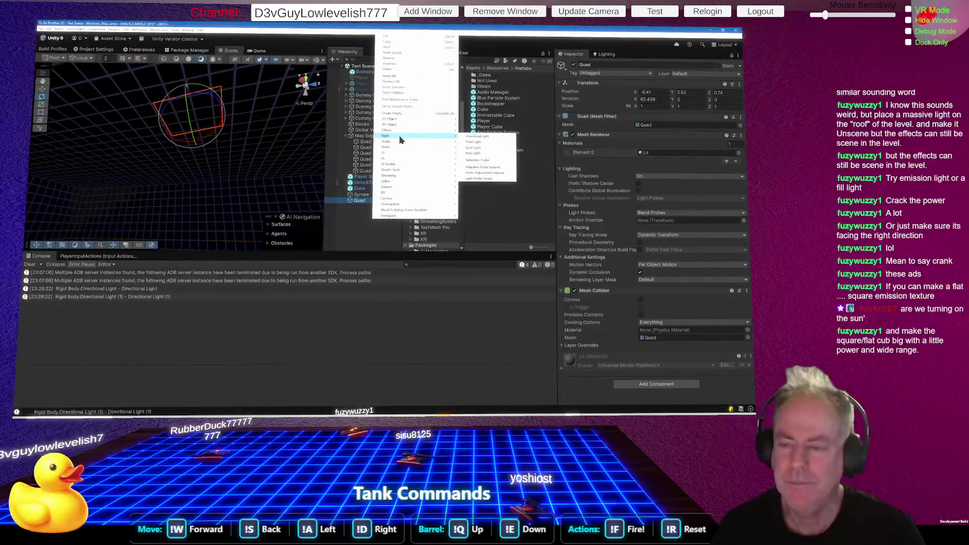
left_click(488, 143)
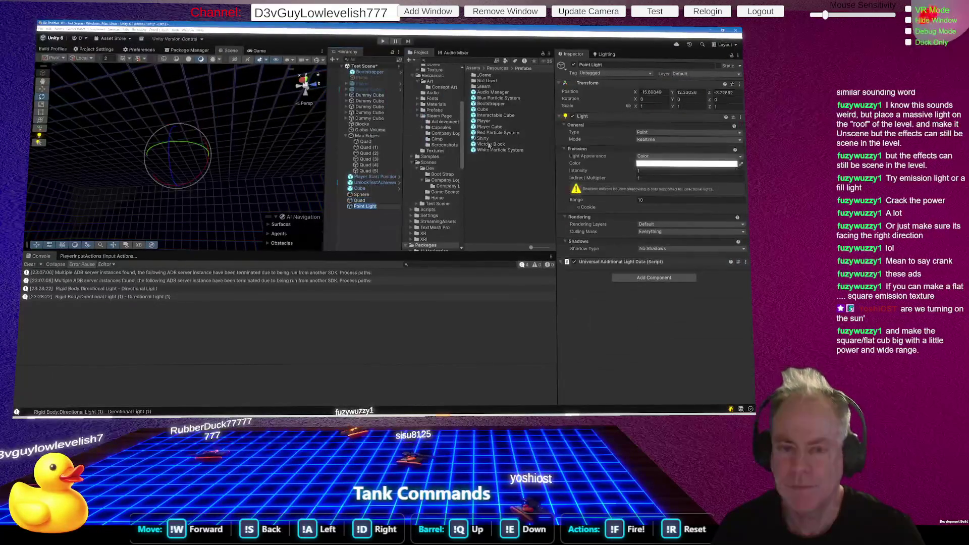
Lower the Point Light into the grid room to about Y 2.6.
left_click_drag(252, 176, 239, 208)
left_click(41, 88)
left_click_drag(186, 116, 191, 200)
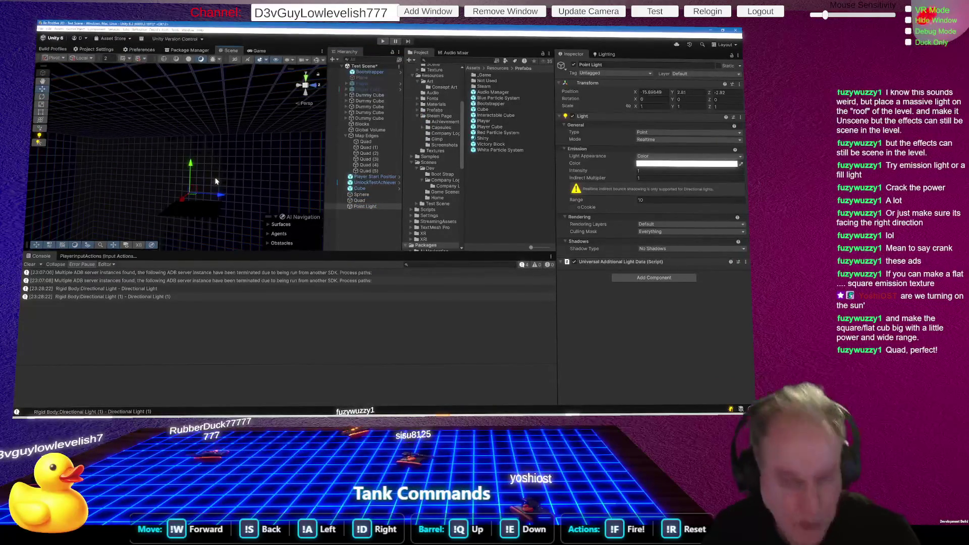
mouse_move(240, 176)
left_mouse_down()
mouse_move(249, 188)
mouse_move(233, 247)
left_mouse_up()
left_click(210, 162)
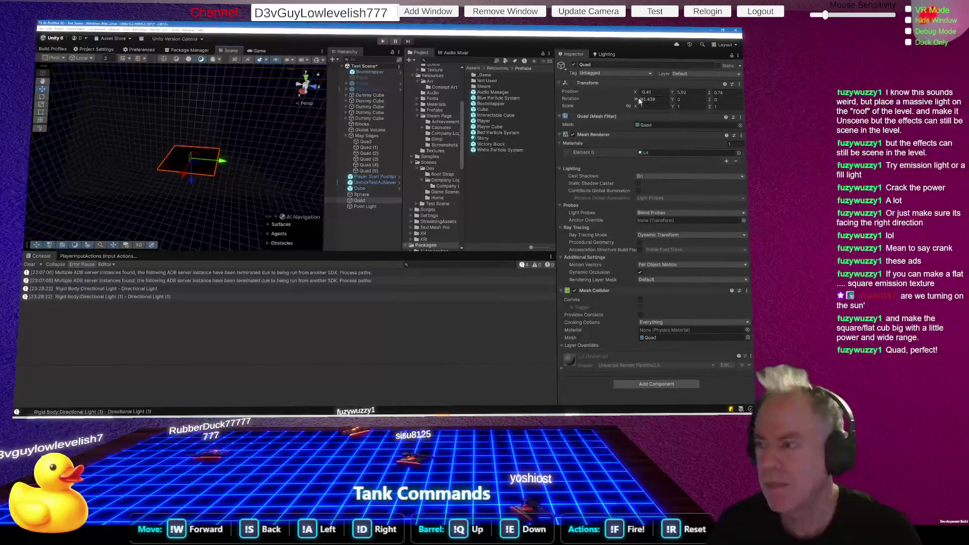
Set the Quad's X rotation to -90 so it lies flat.
left_click(660, 99)
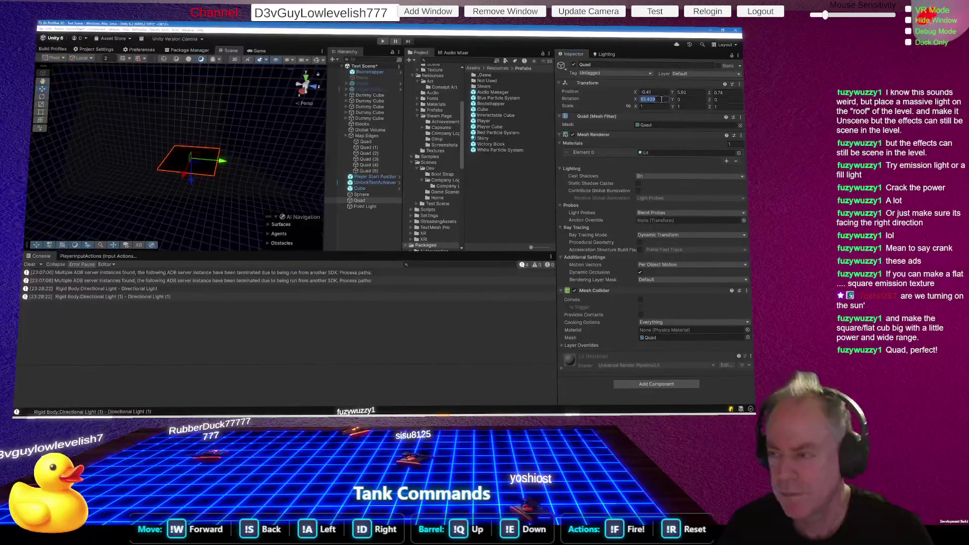
type("-90")
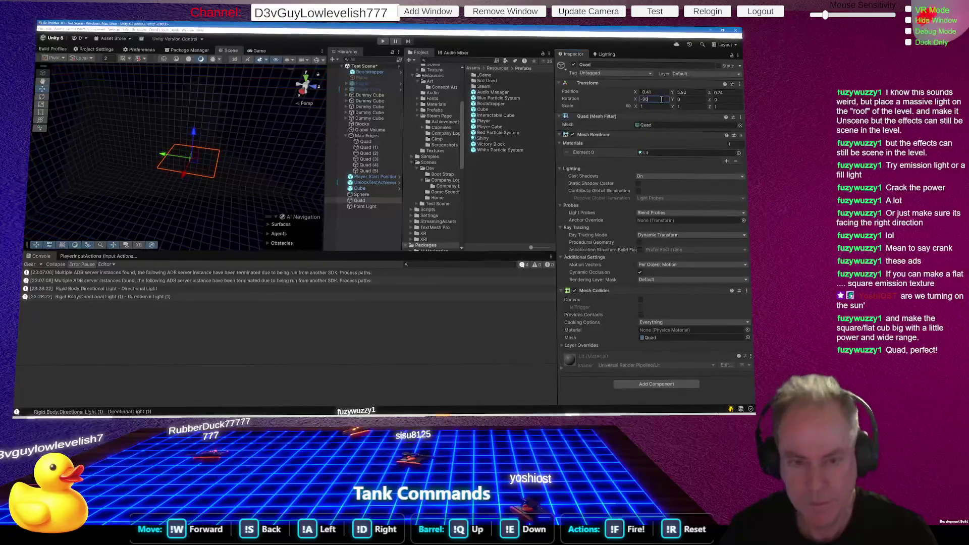
mouse_move(260, 154)
left_mouse_down()
mouse_move(217, 192)
mouse_move(237, 73)
mouse_move(240, 98)
left_mouse_up()
Give the Point Light a range of about 340.6 and intensity of about 10.73.
left_click(364, 207)
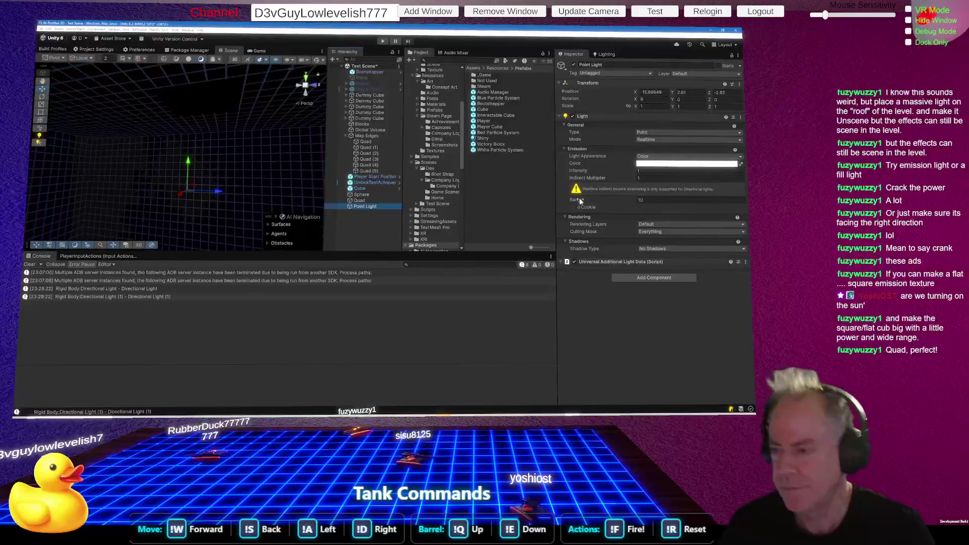
left_click_drag(580, 200, 594, 200)
left_click_drag(704, 196, 175, 179)
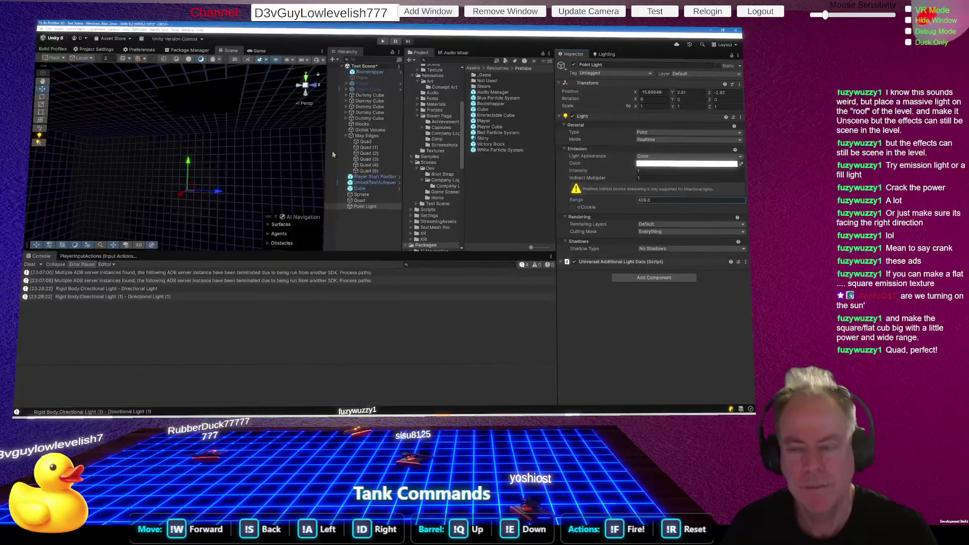
left_click_drag(329, 150, 494, 165)
mouse_move(586, 171)
left_mouse_down()
mouse_move(656, 171)
mouse_move(306, 163)
left_mouse_up()
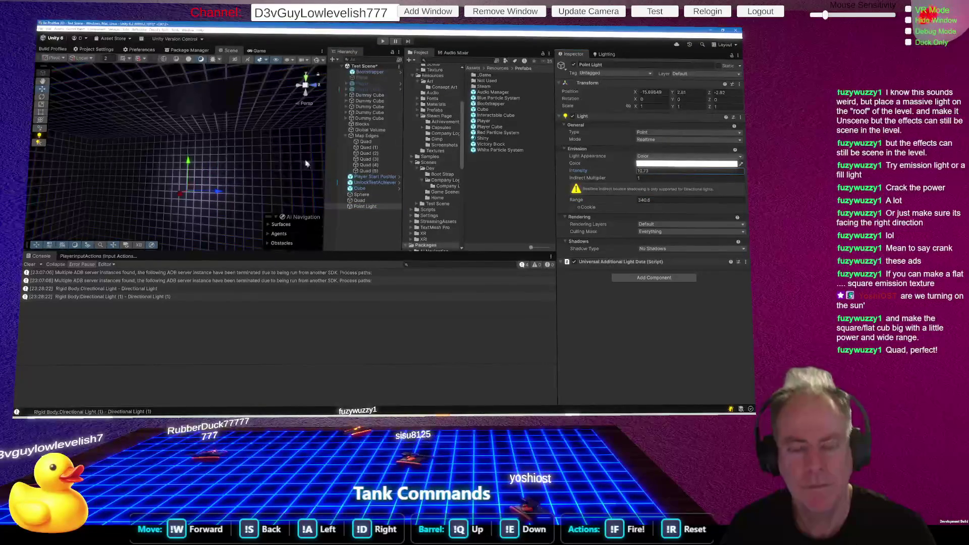
Raise the Point Light to about Y 4.34 and centre it over the room.
left_click_drag(191, 188, 200, 147)
mouse_move(275, 173)
left_mouse_down()
mouse_move(220, 168)
mouse_move(85, 202)
left_mouse_up()
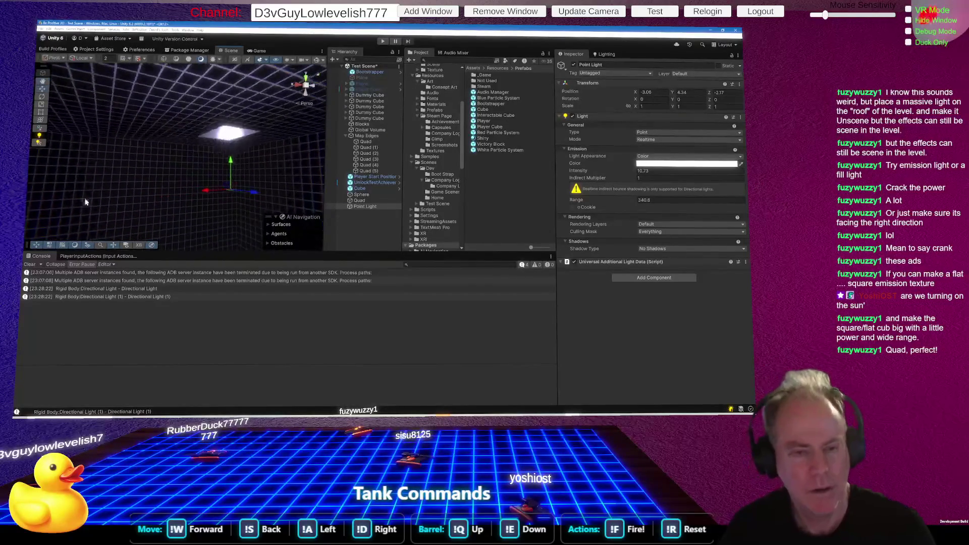
mouse_move(234, 192)
left_mouse_down()
mouse_move(234, 205)
mouse_move(585, 197)
left_mouse_up()
left_click(654, 278)
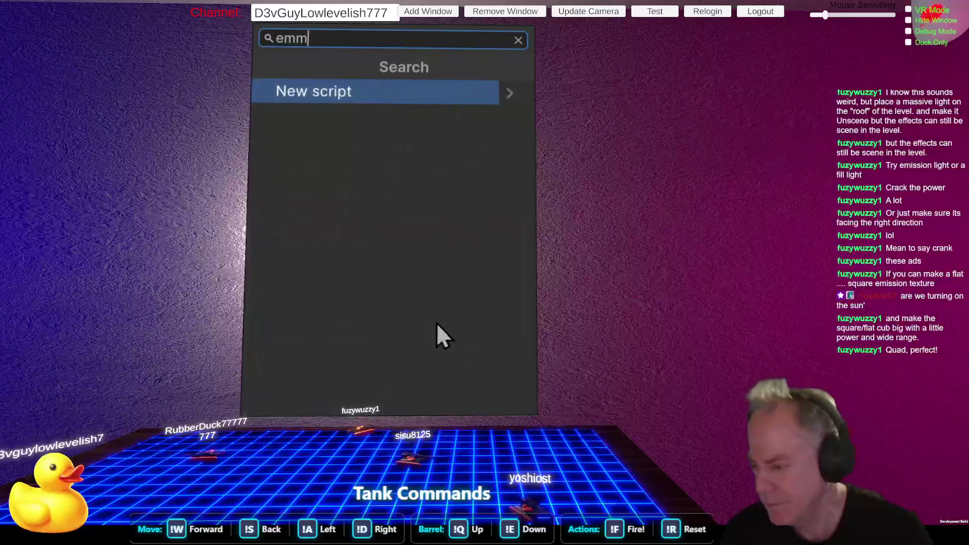
Add a Light component to the Quad via search 'lig' and set its type to Area (baked only).
key("BackSpace")
key("BackSpace")
key("BackSpace")
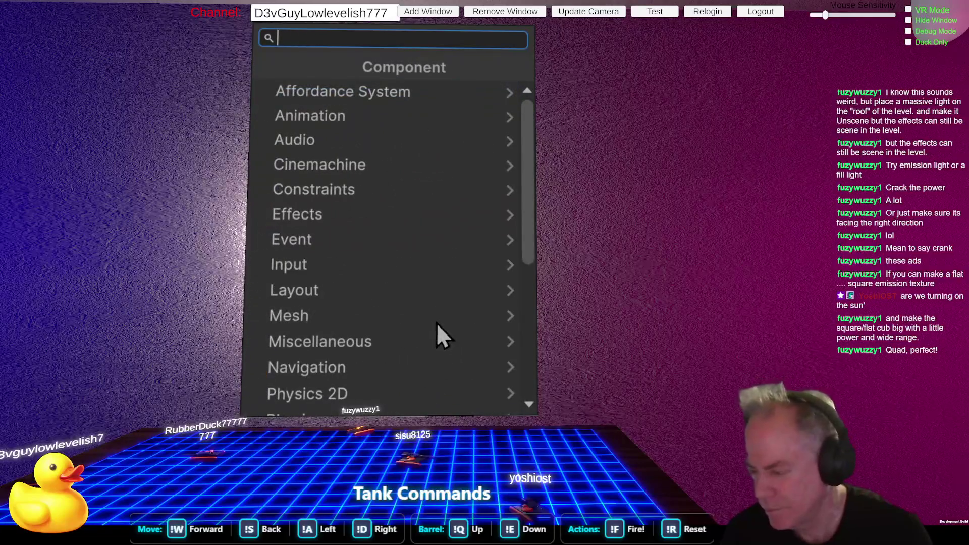
type("lig")
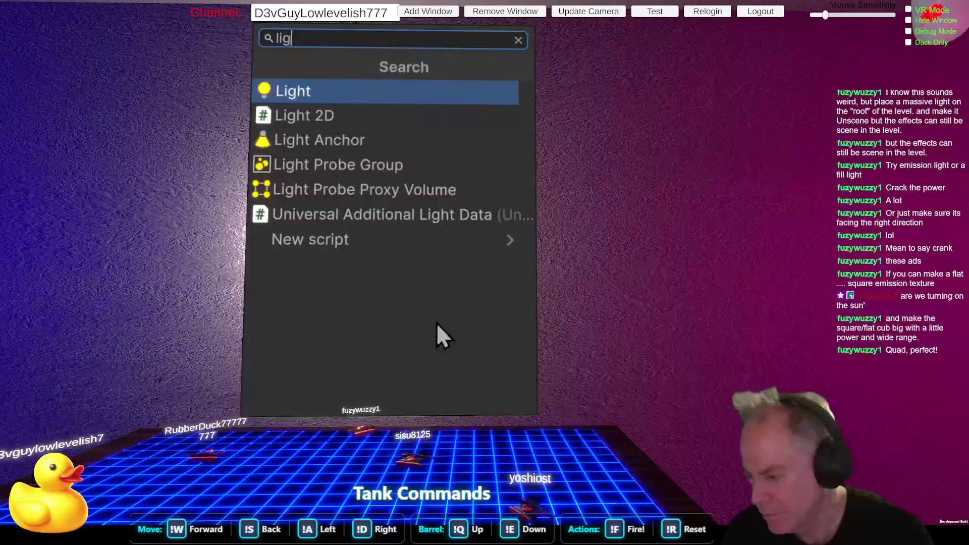
key("Return")
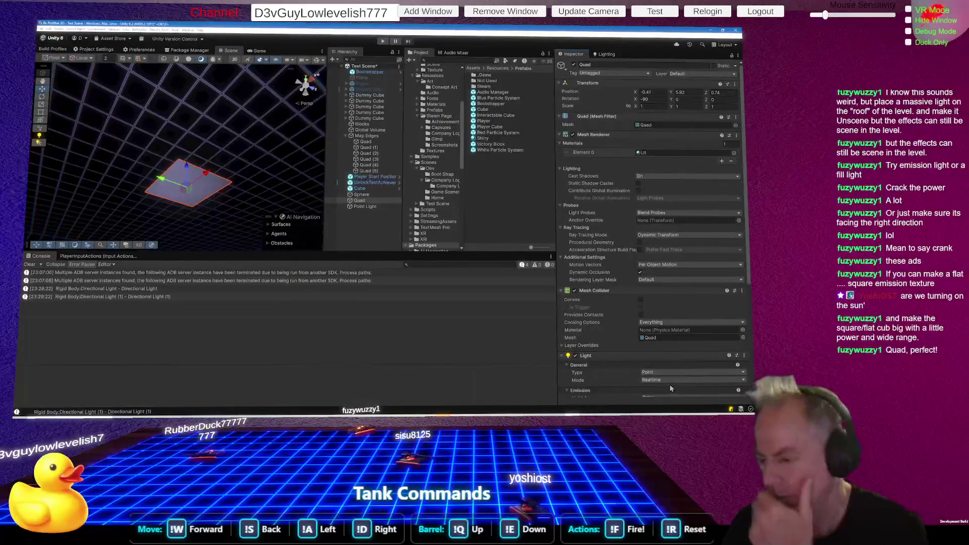
scroll(692, 325, "down", 3)
left_click(675, 292)
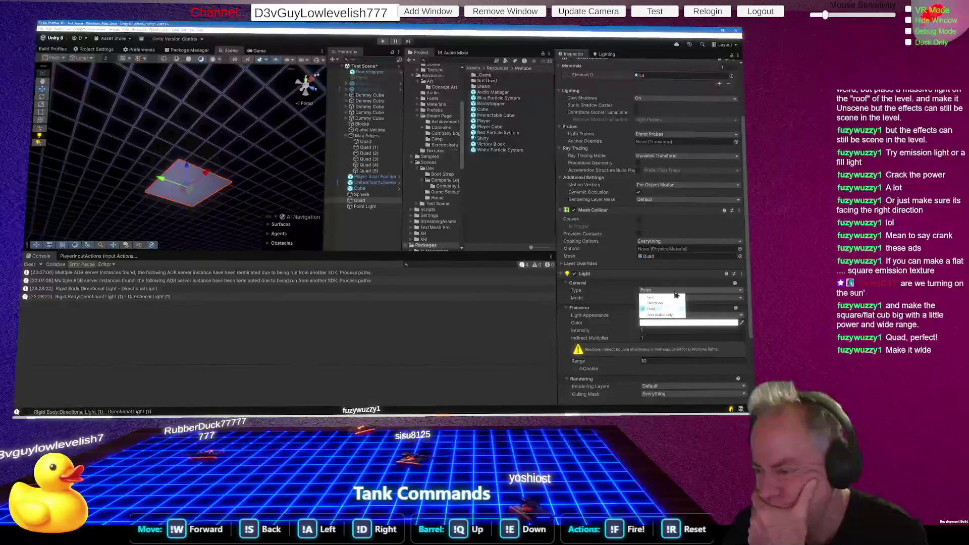
left_click(657, 314)
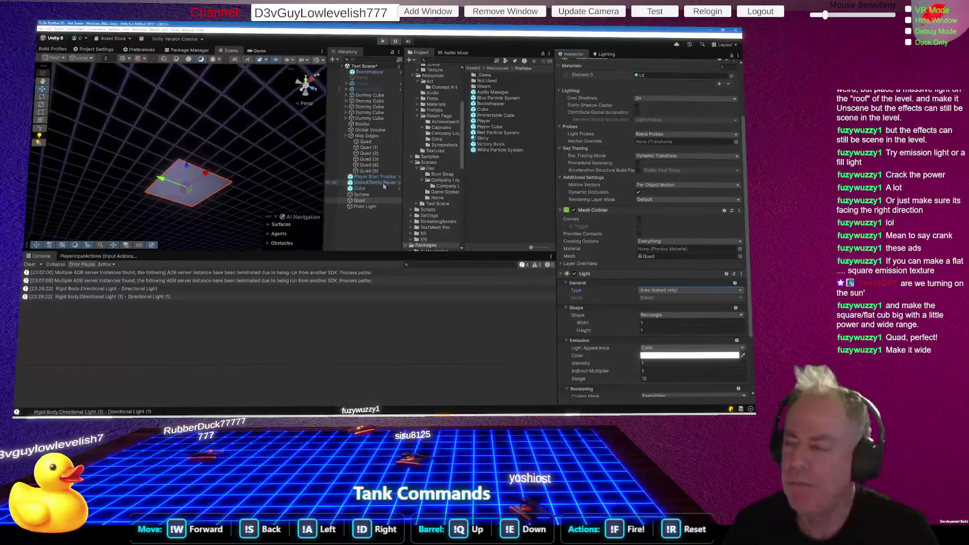
scroll(613, 174, "up", 4)
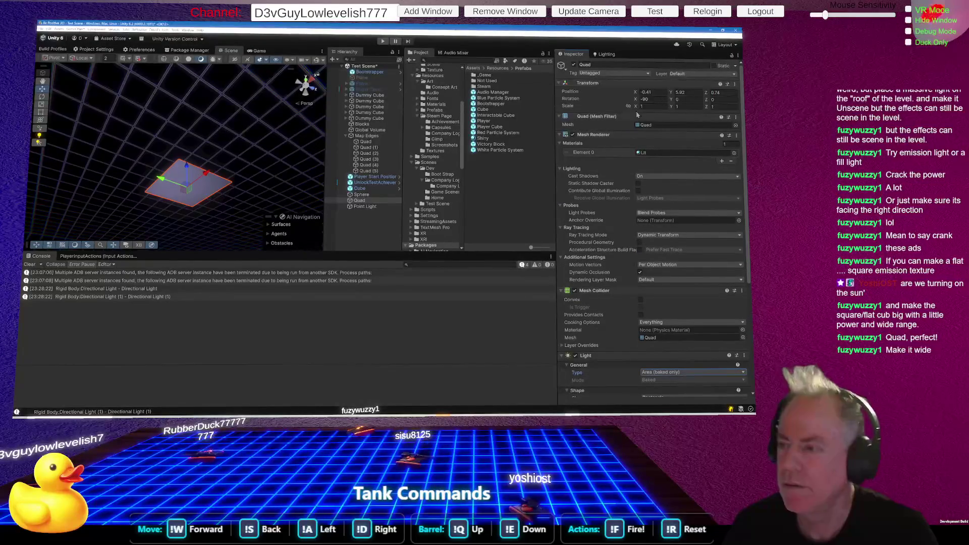
Set the Quad's X scale to 3.
left_click_drag(636, 109, 639, 109)
type("1")
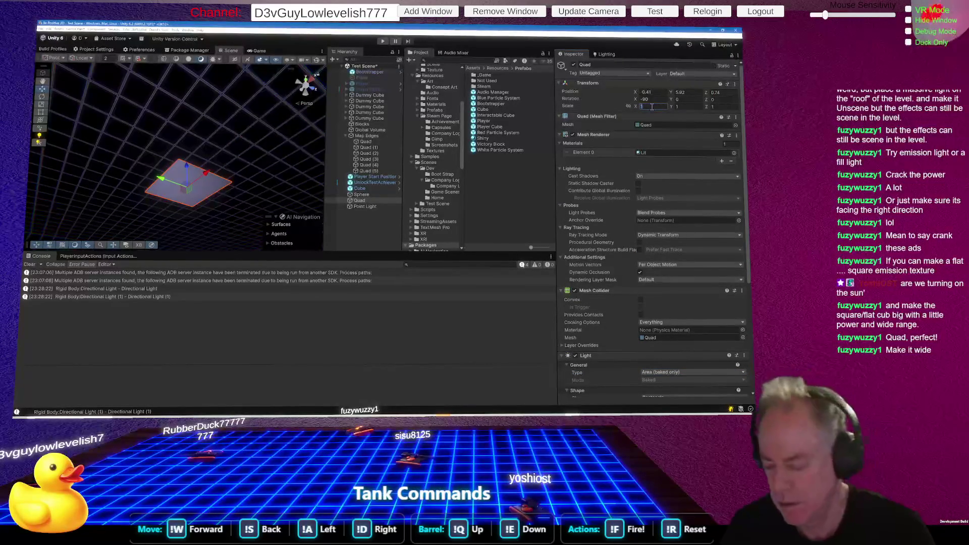
type("0")
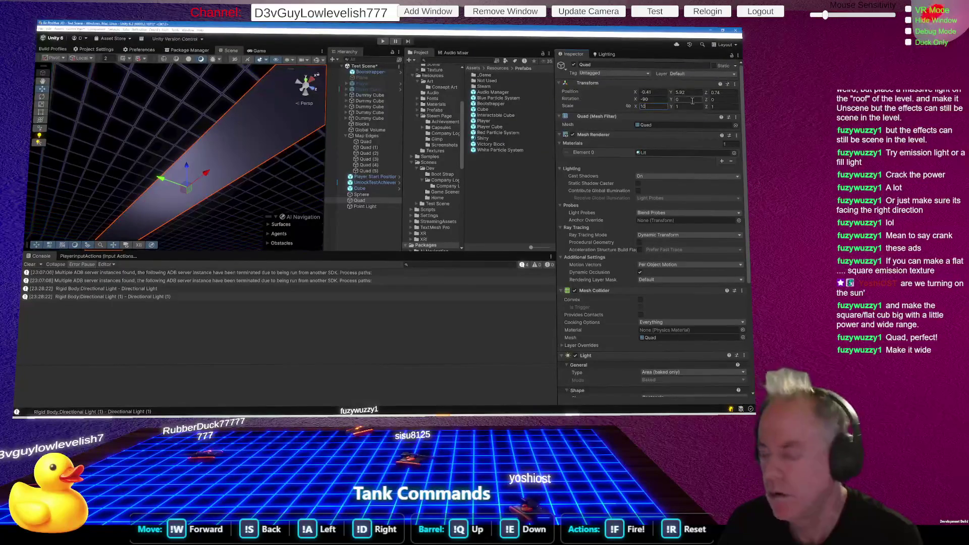
key("BackSpace")
key("BackSpace")
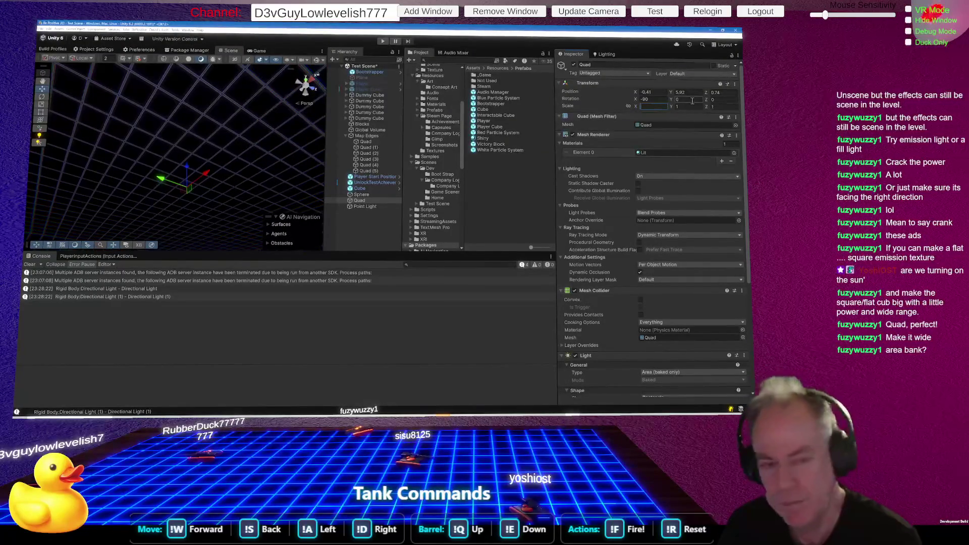
type("5")
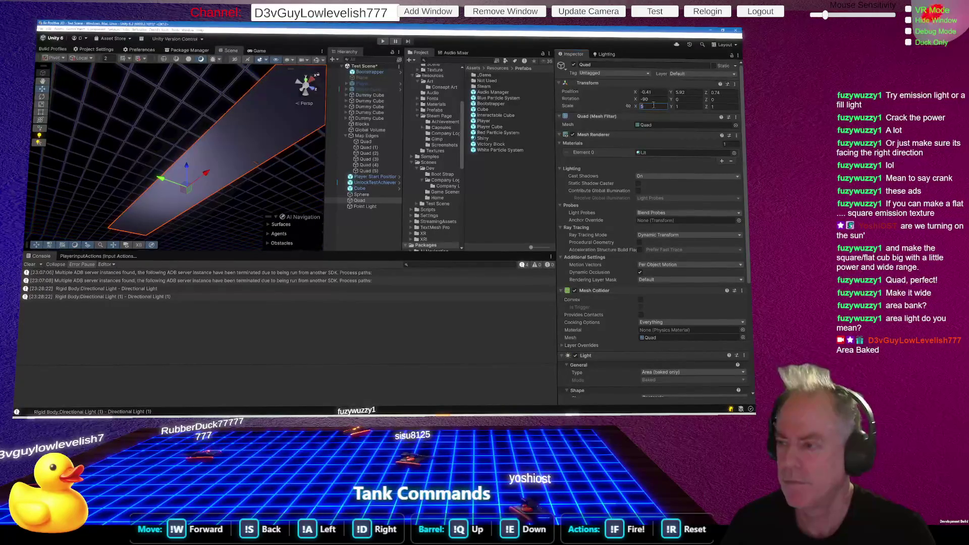
type("2")
key("BackSpace")
type("3")
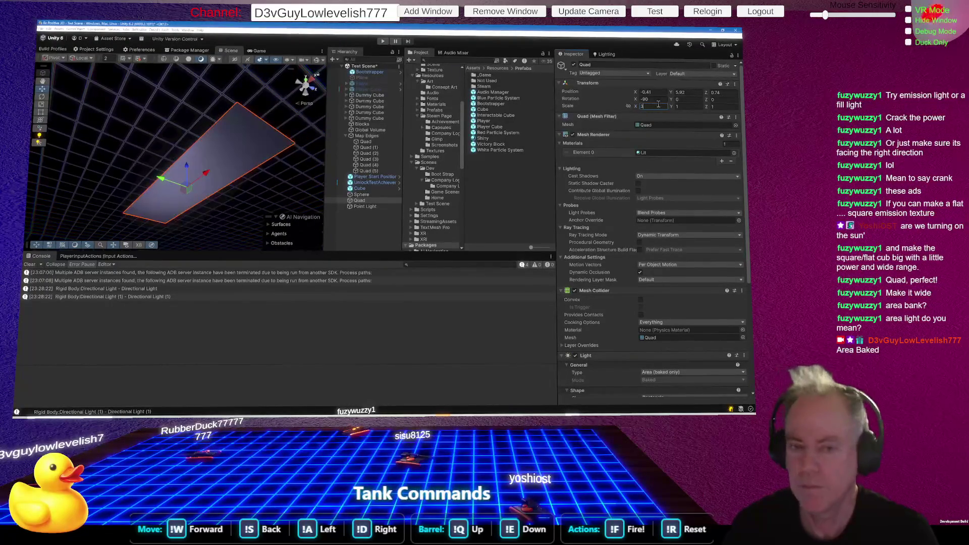
left_click(721, 105)
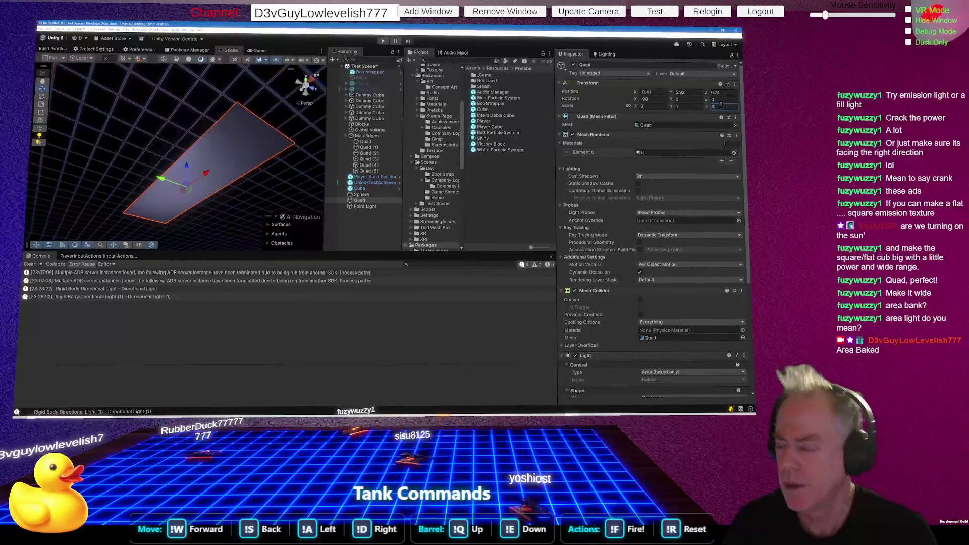
Keep the area light's shape set to Rectangle.
scroll(646, 233, "down", 5)
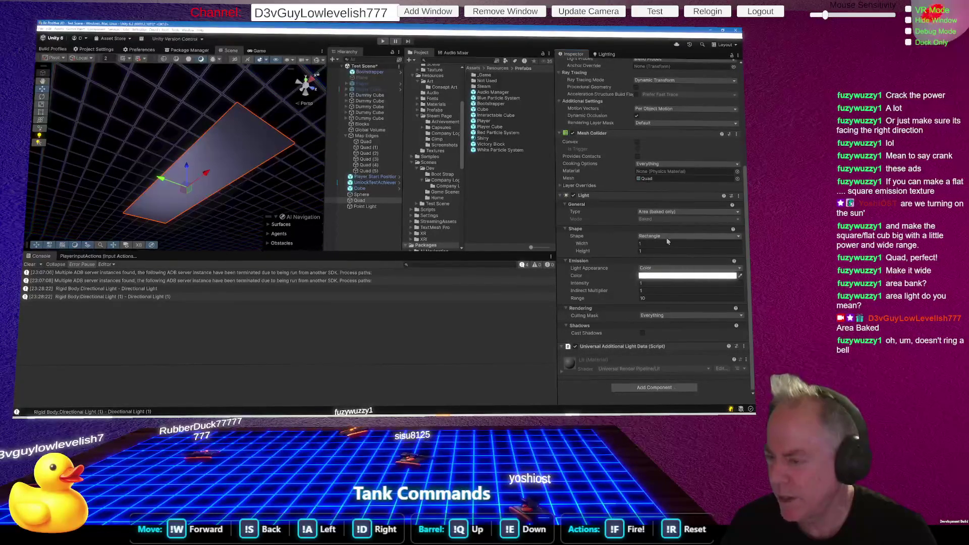
left_click(666, 237)
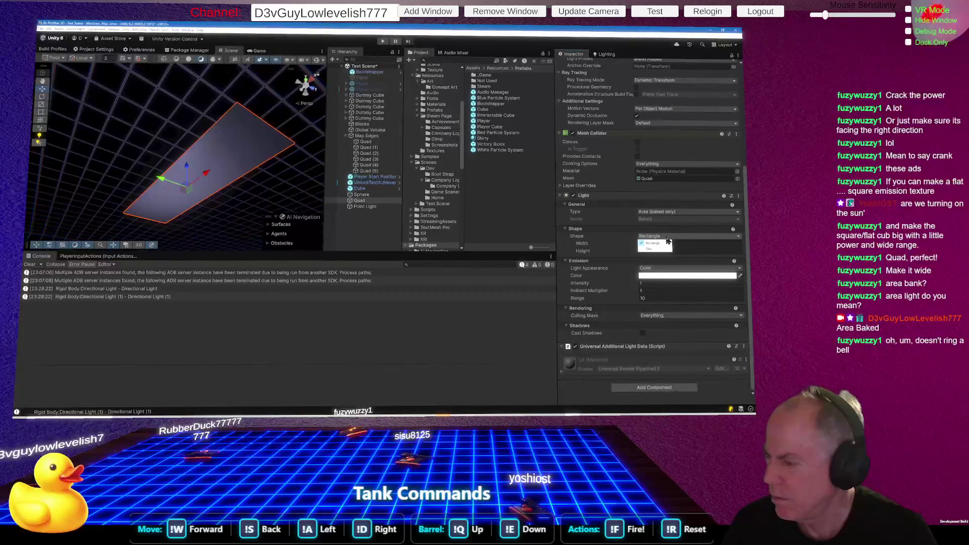
left_click(668, 243)
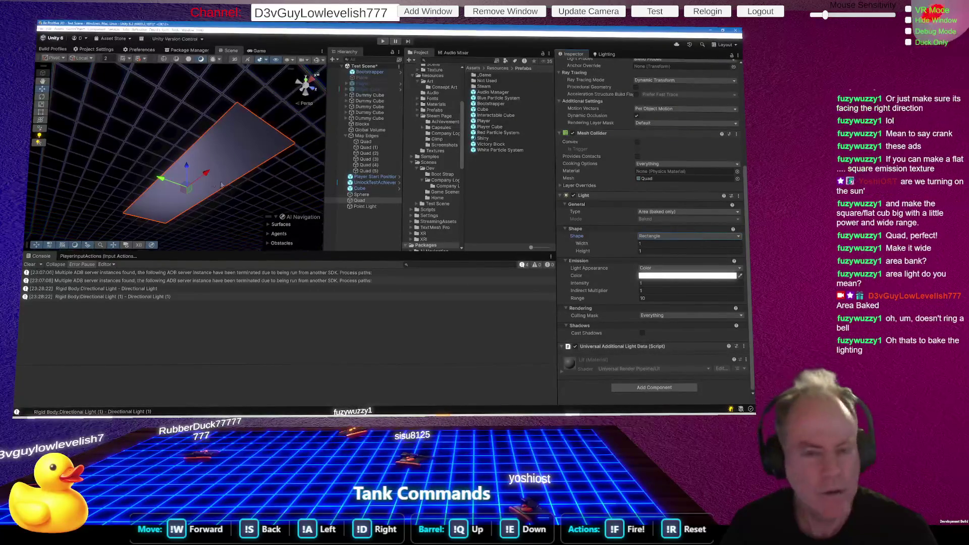
scroll(676, 129, "up", 5)
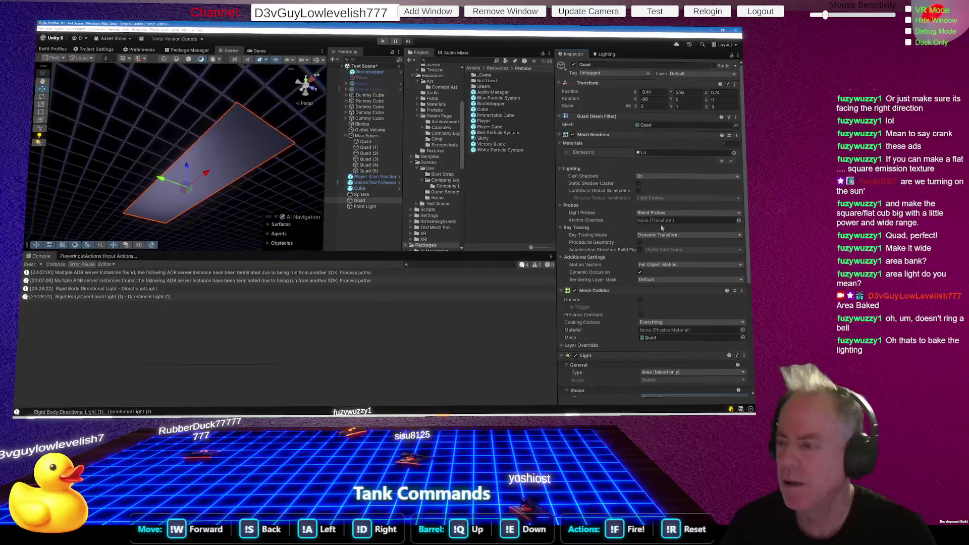
Set the Quad's Y scale to 3 and orbit around the enlarged quad.
left_click(723, 107)
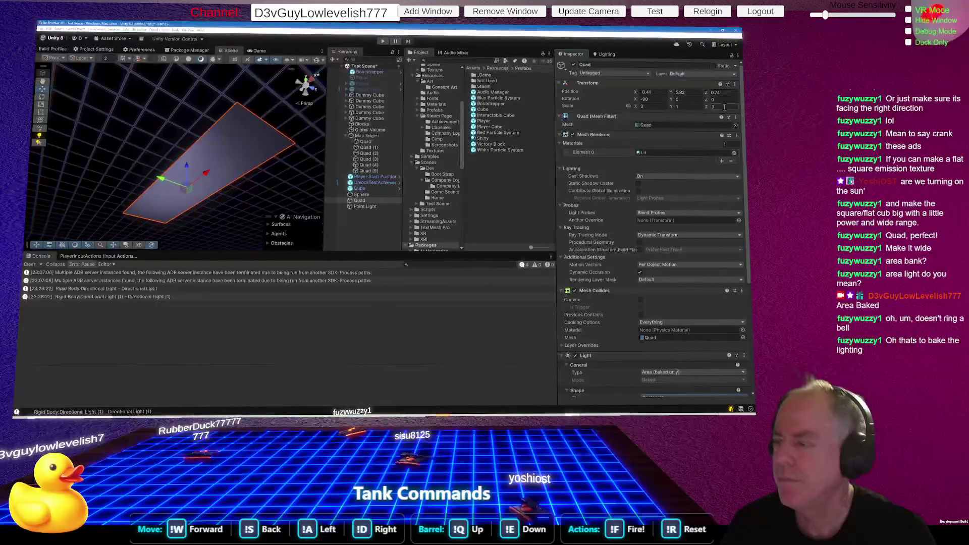
left_click(681, 107)
type("3")
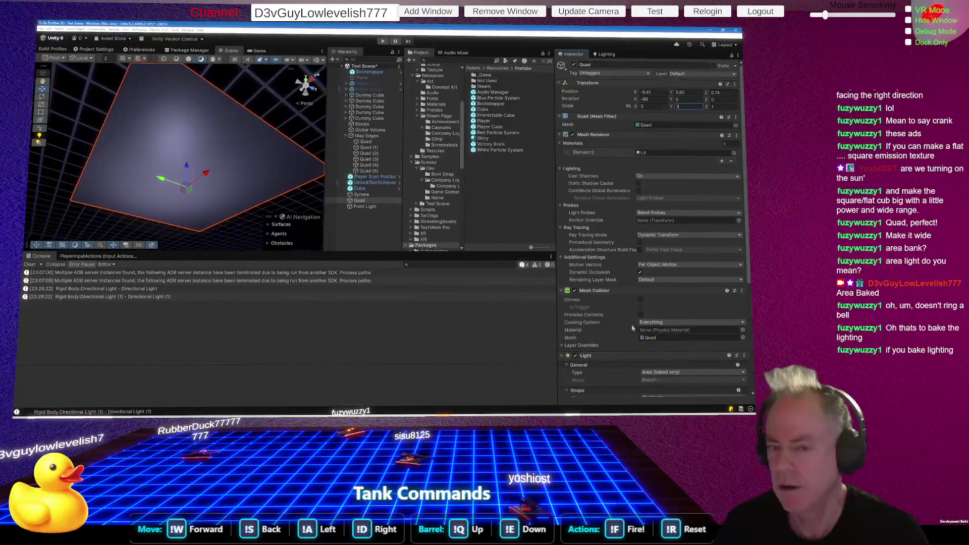
scroll(583, 289, "down", 3)
scroll(244, 164, "down", 5)
left_click_drag(247, 211, 263, 273)
scroll(696, 297, "down", 4)
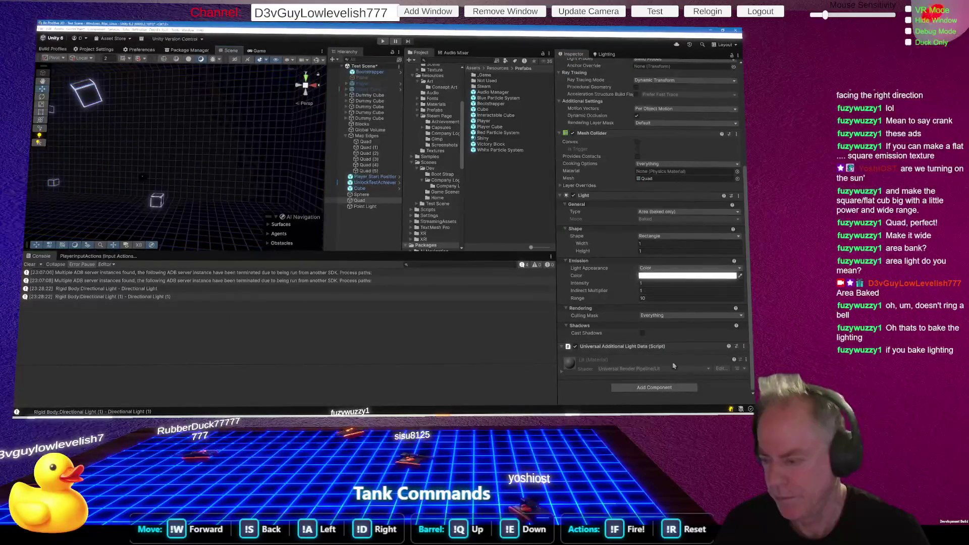
Start the lightmap bake with Generate Lighting in the Lighting window.
left_click(607, 55)
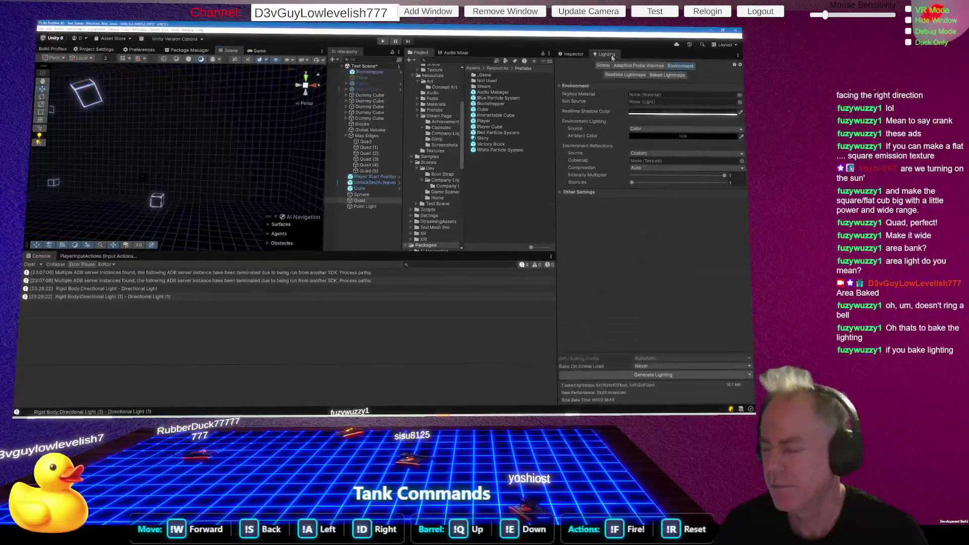
left_click(666, 378)
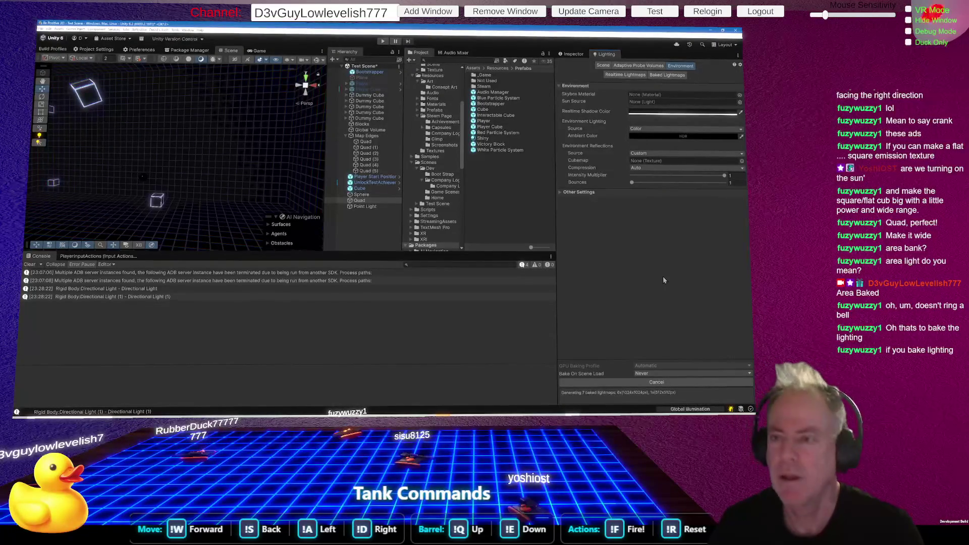
key("alt+Tab")
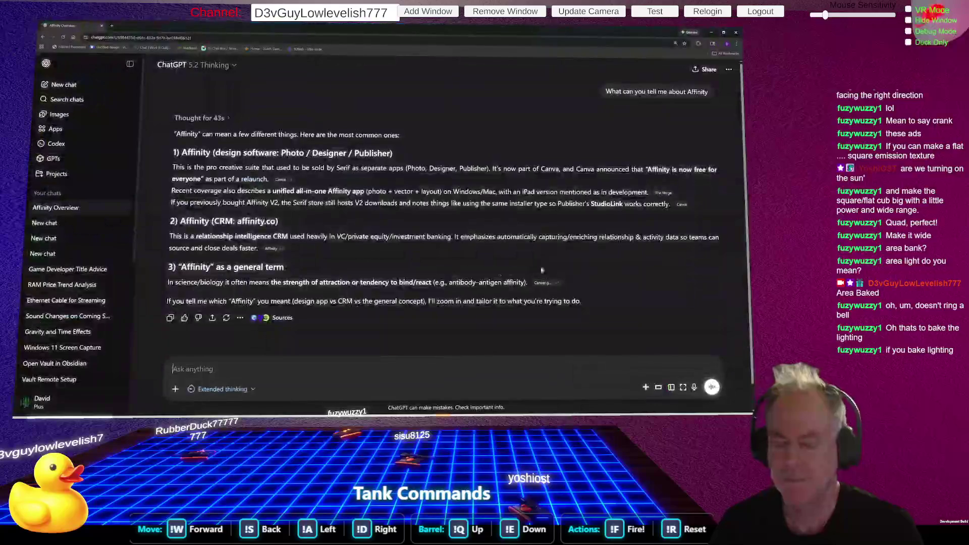
Start a new ChatGPT chat and send 'Doing Lighting in Unity'.
left_click(64, 85)
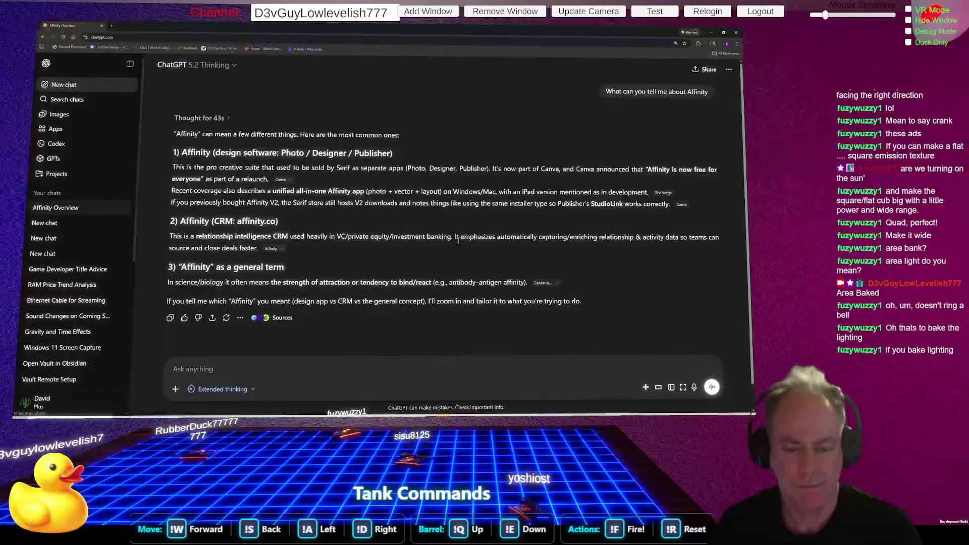
type("Doing Lightin")
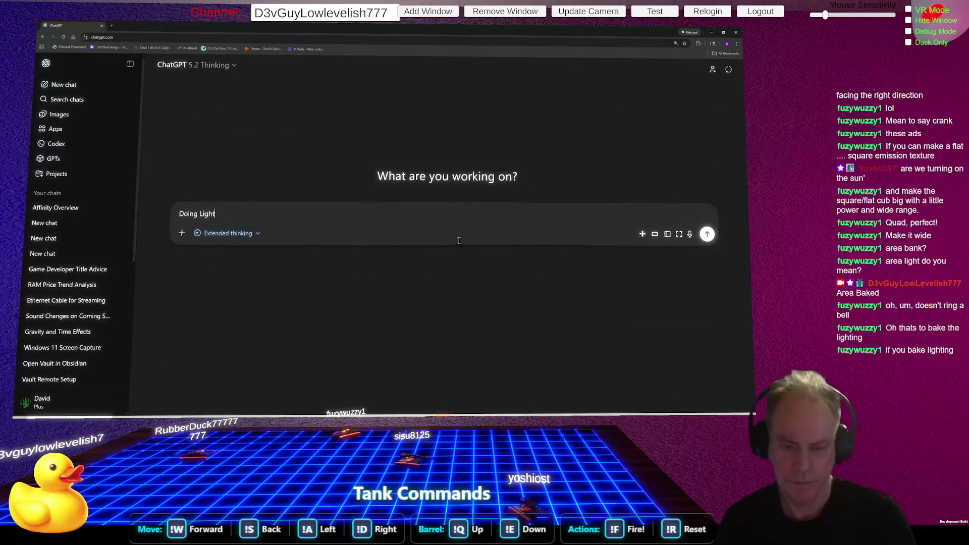
type("g in Unity")
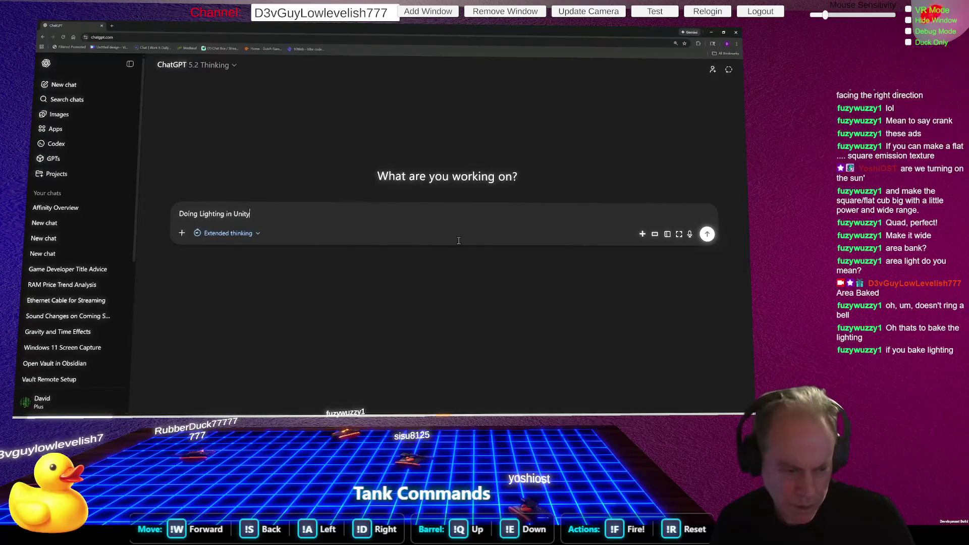
key("Return")
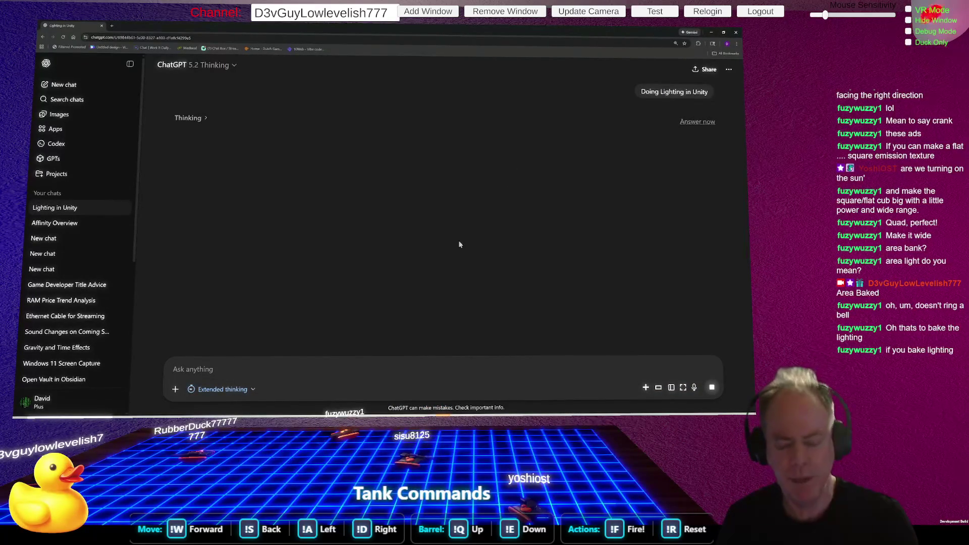
type("How do I B")
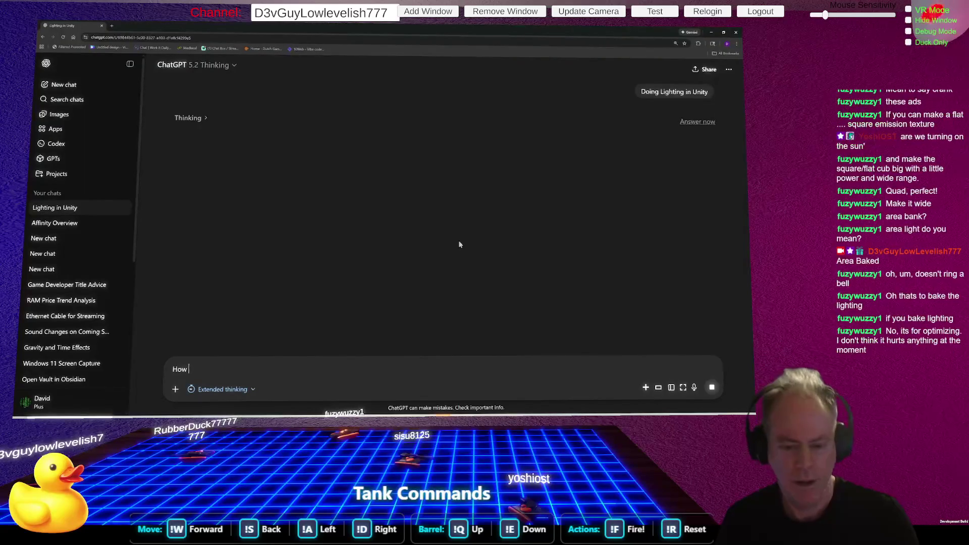
type("ake")
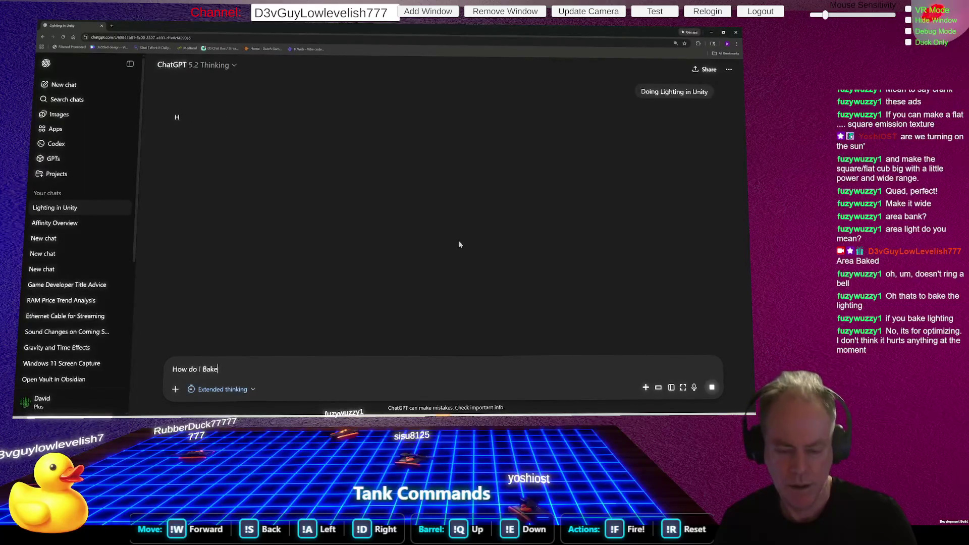
type(" the Light")
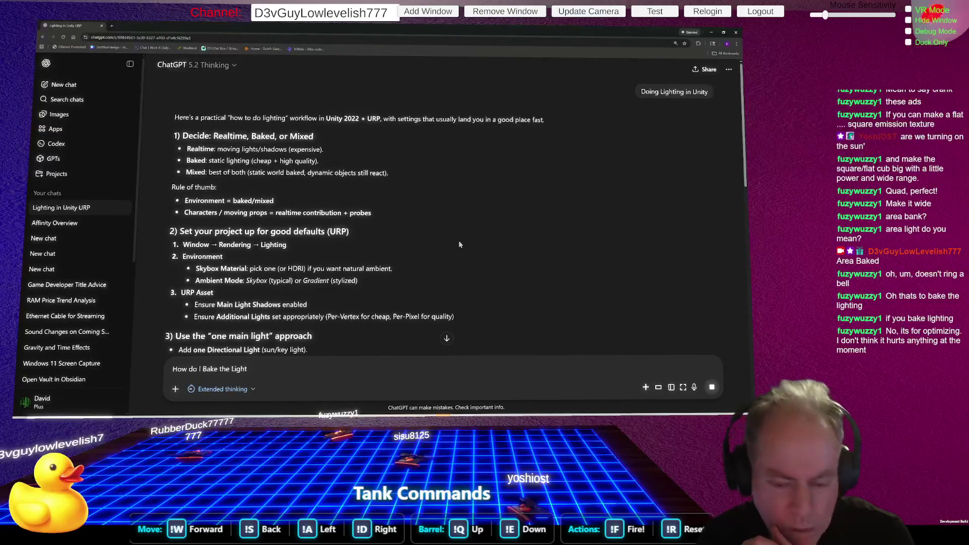
Send 'How do I Bake the Light', then return to Unity to view the quad and cubes.
scroll(446, 248, "down", 7)
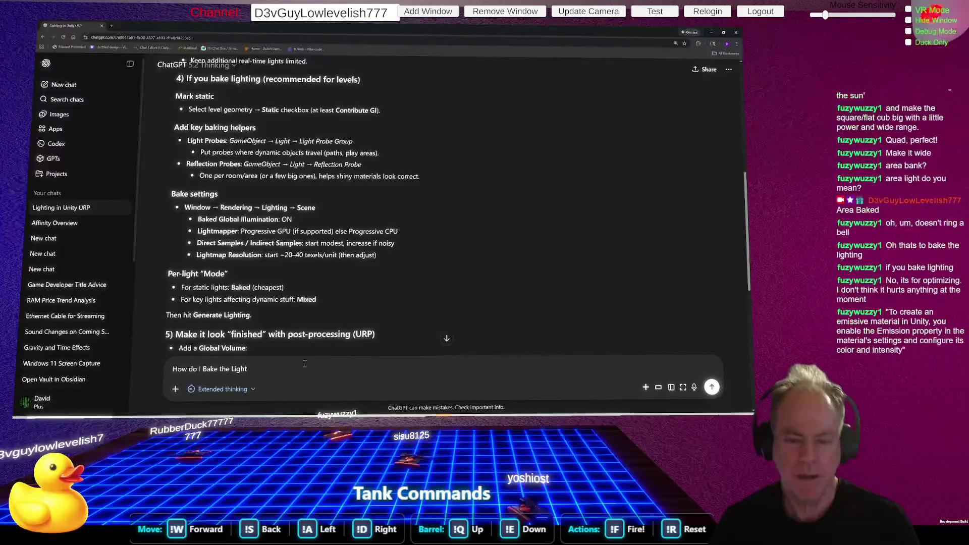
left_click_drag(256, 369, 172, 369)
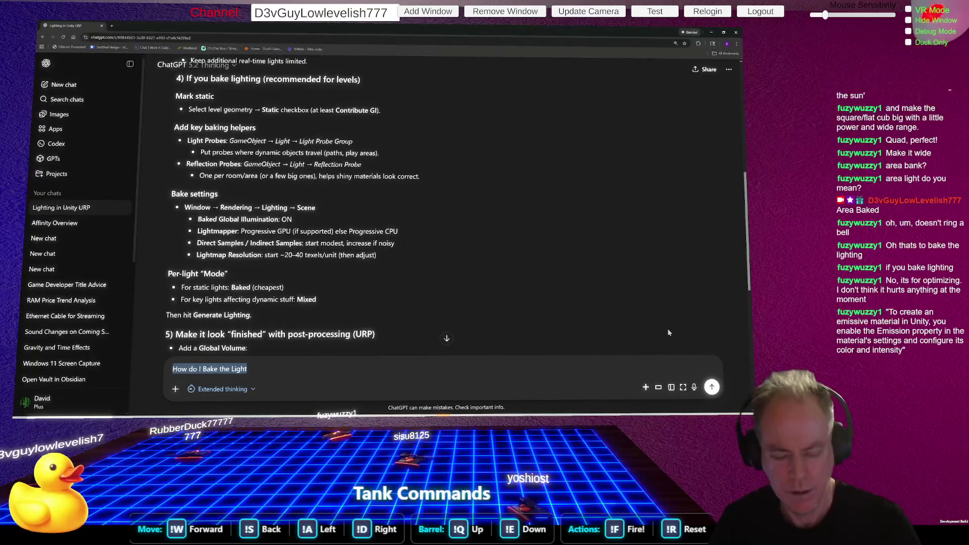
key("Return")
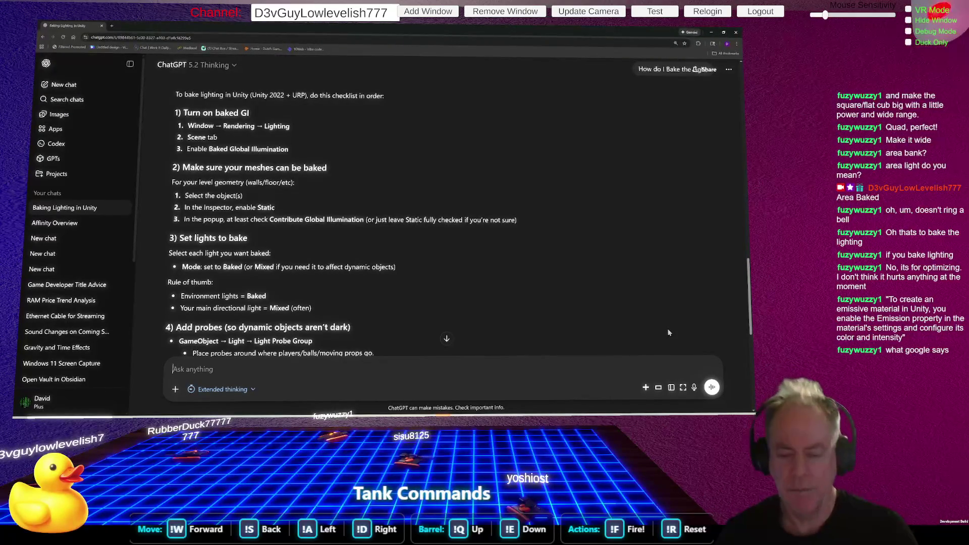
key("alt+Tab")
mouse_move(166, 152)
left_mouse_down()
mouse_move(156, 111)
mouse_move(164, 91)
mouse_move(143, 122)
mouse_move(196, 169)
left_mouse_up()
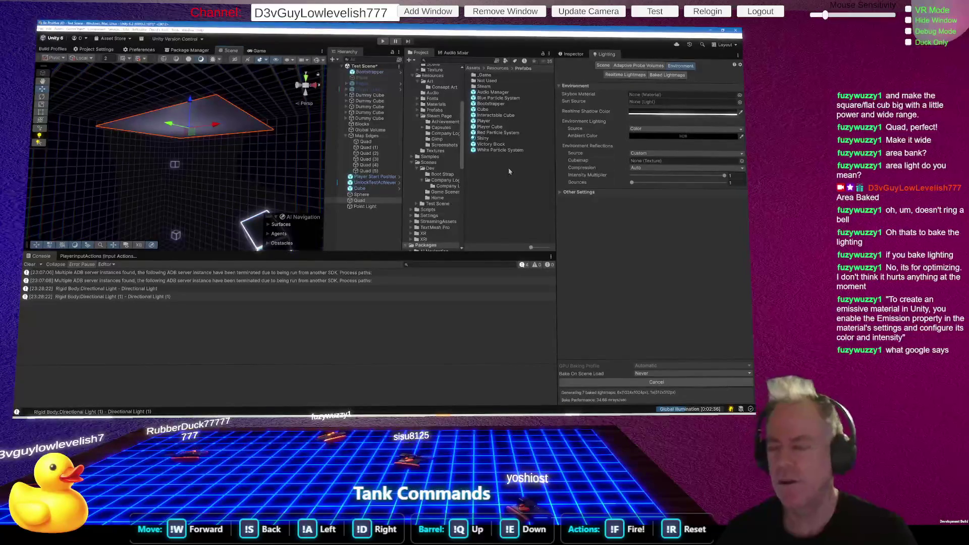
Create a new material named Lamp and apply it to the ceiling quad.
right_click(479, 171)
mouse_move(487, 173)
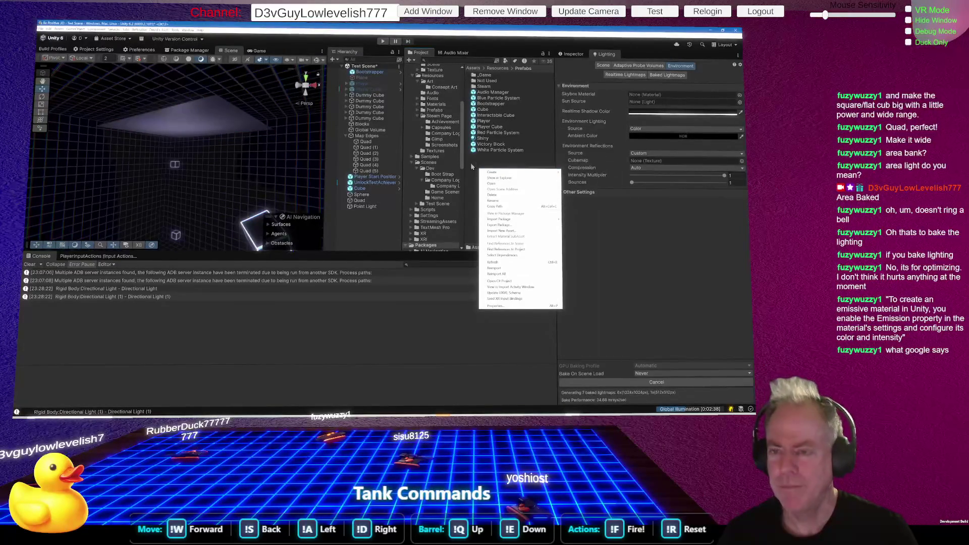
left_click(586, 178)
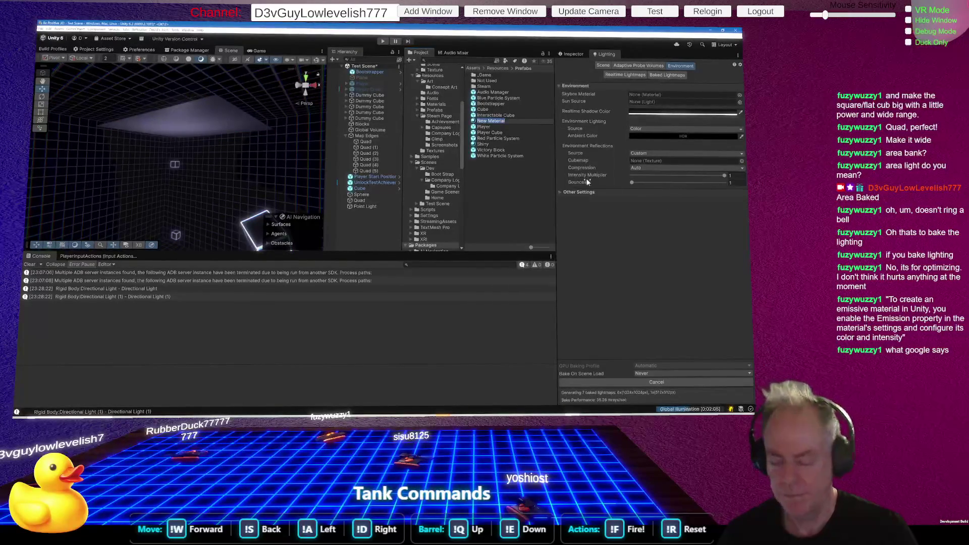
type("Mate")
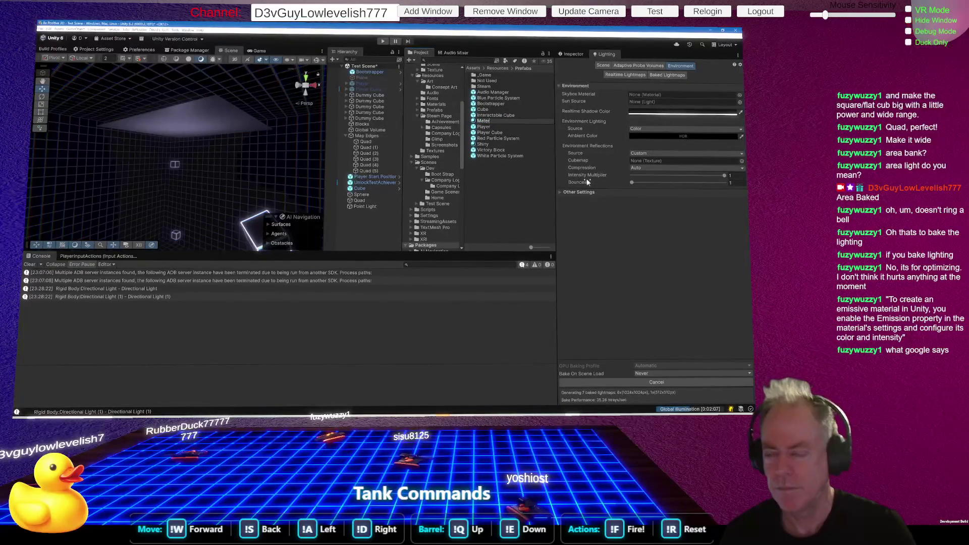
type("Lamp")
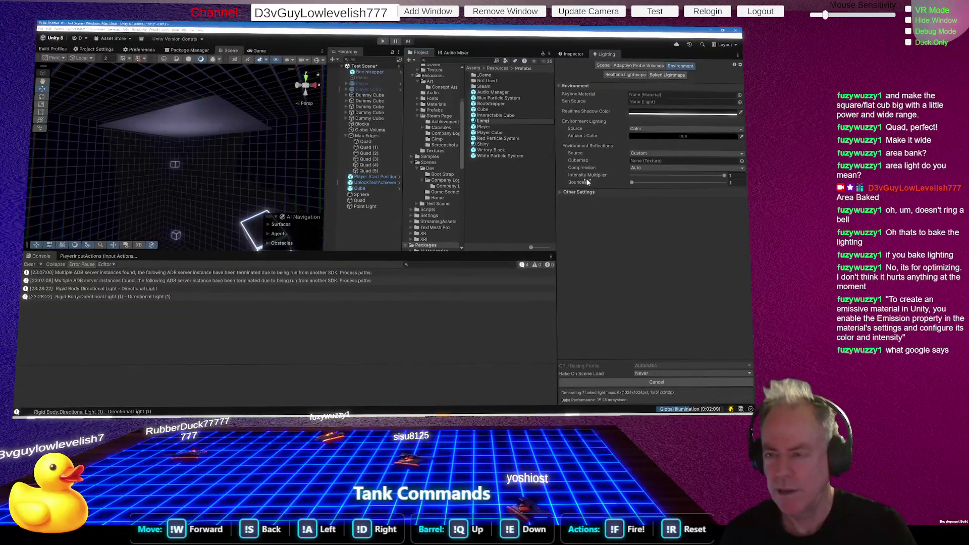
key("Return")
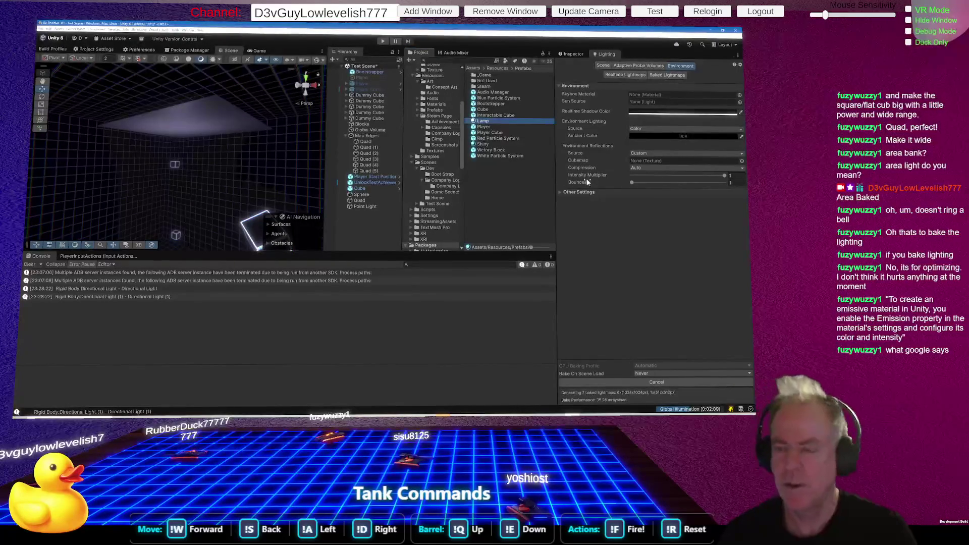
left_click_drag(490, 120, 240, 123)
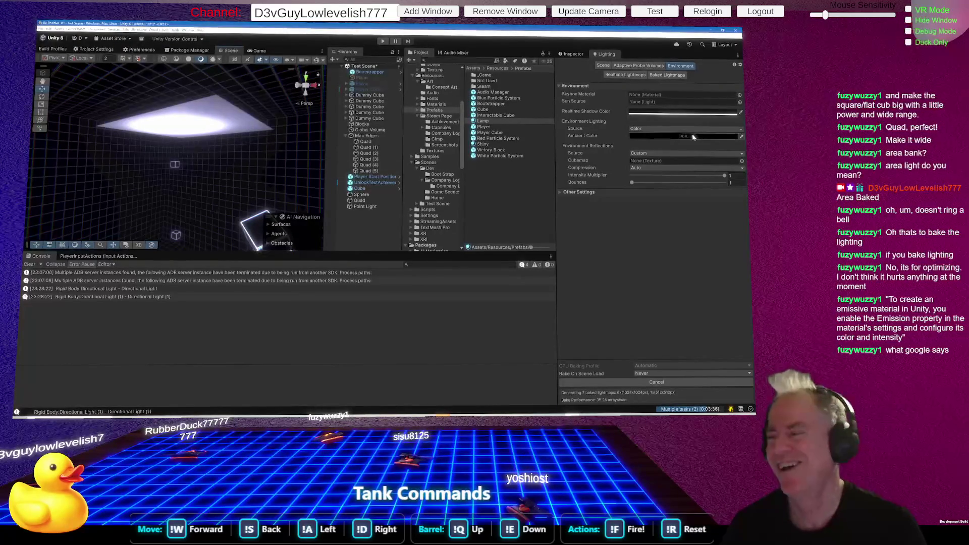
left_click(575, 56)
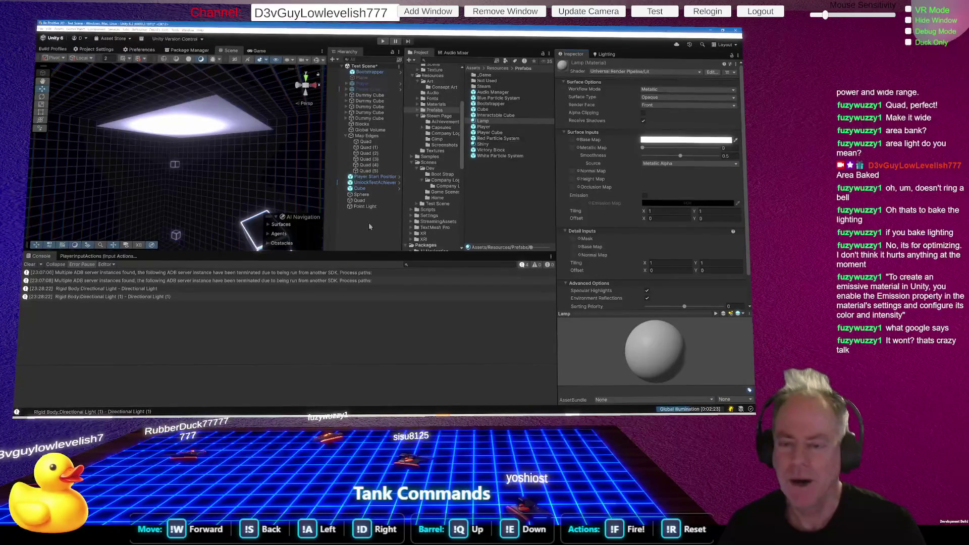
Switch off the Point Light and bring up the Lamp material's settings.
left_click(367, 207)
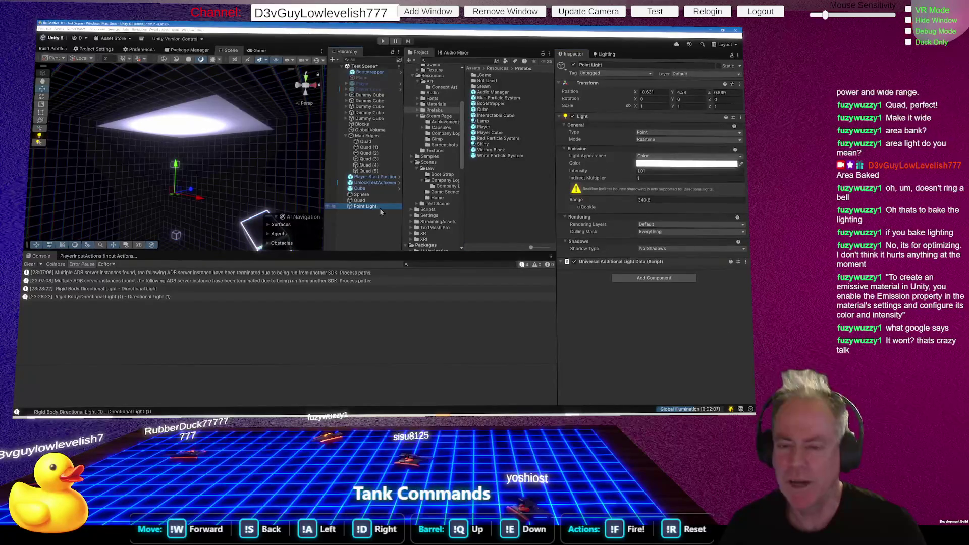
left_click(573, 64)
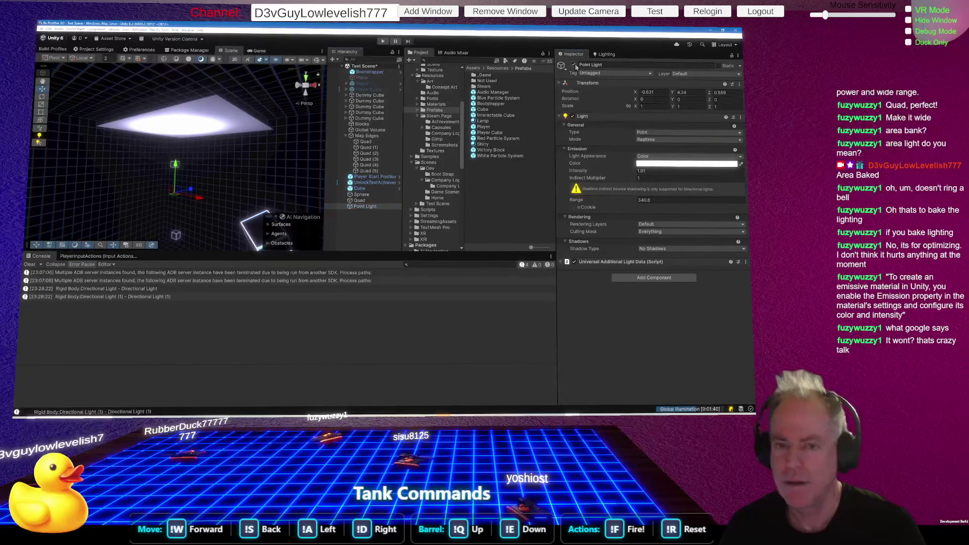
left_click(373, 201)
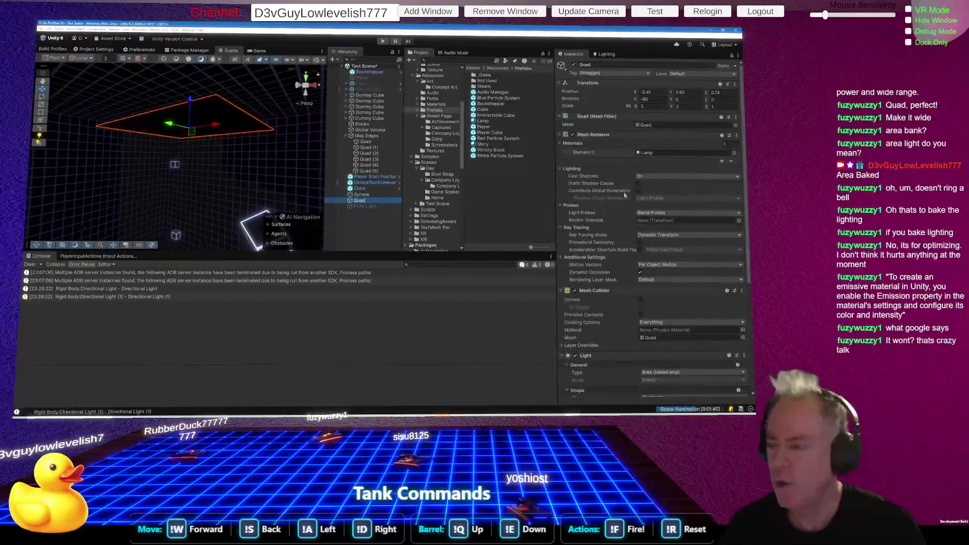
scroll(673, 234, "down", 1)
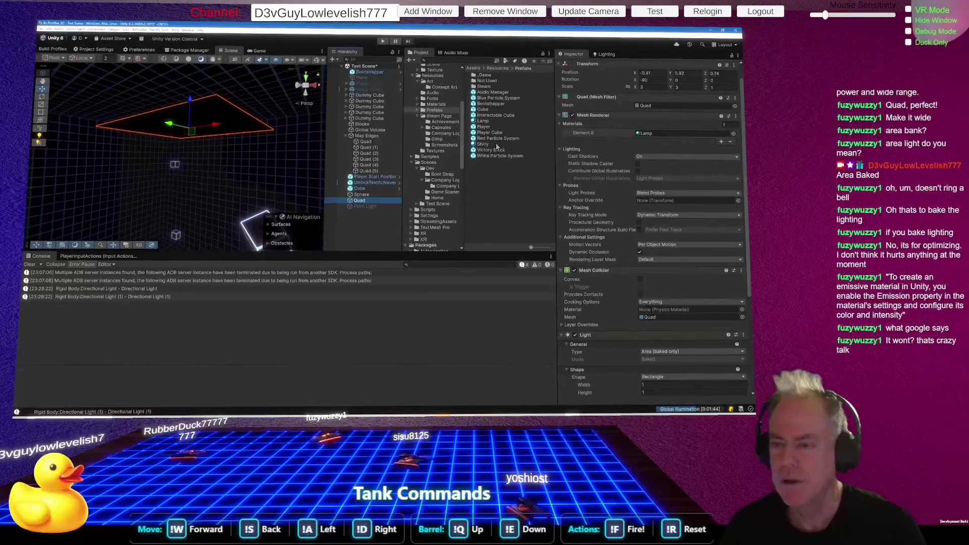
left_click(488, 121)
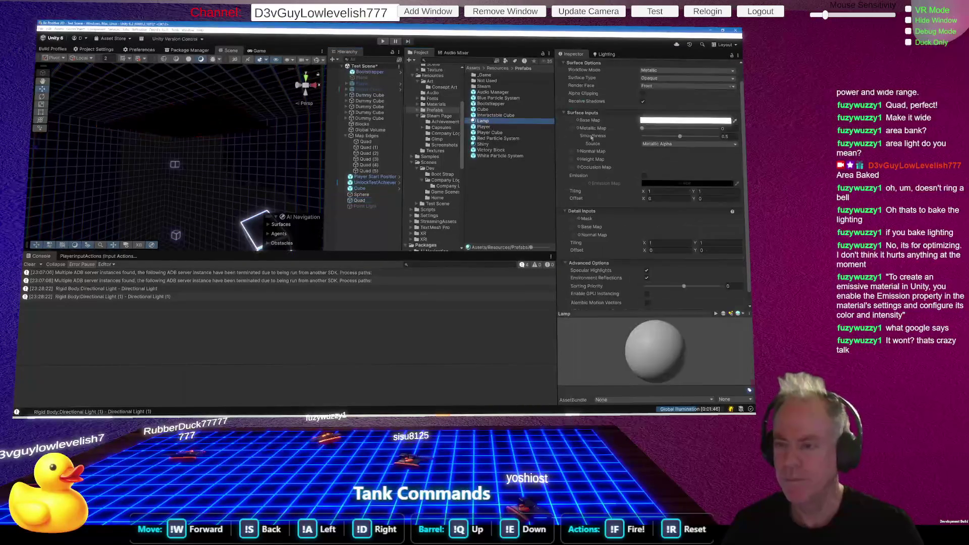
Enable Lamp emission with a white 241,241,241 colour and intensity raised to about 5.
left_click(645, 175)
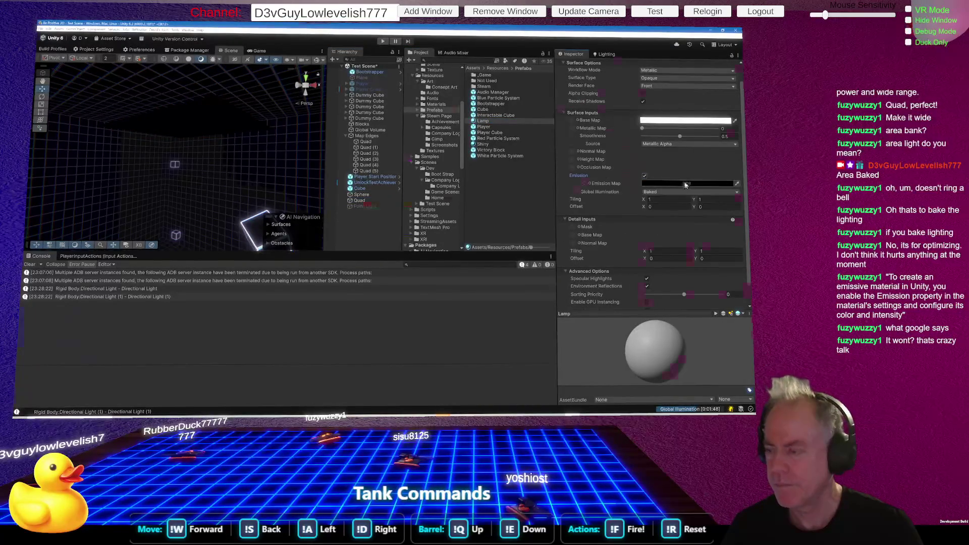
left_click(686, 183)
left_click(362, 93)
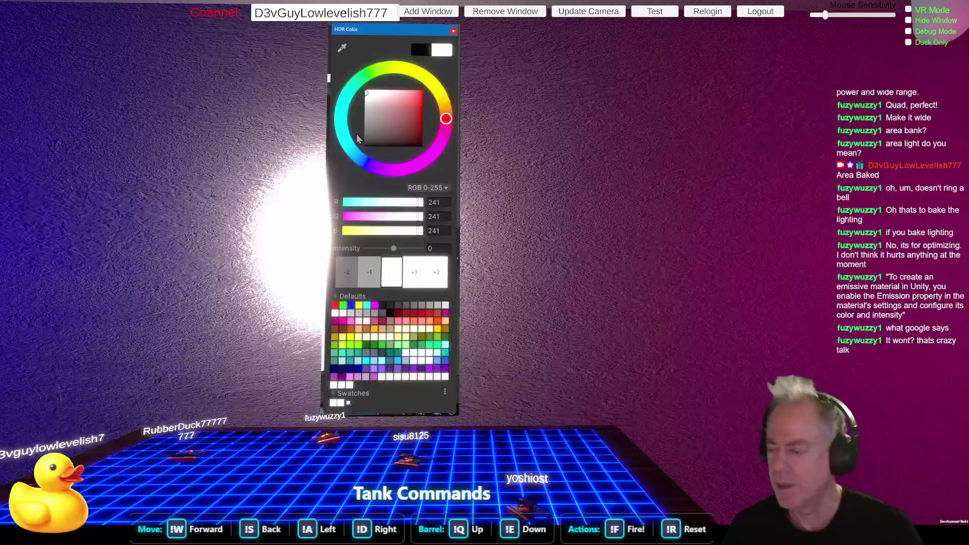
double_click(411, 275)
triple_click(411, 275)
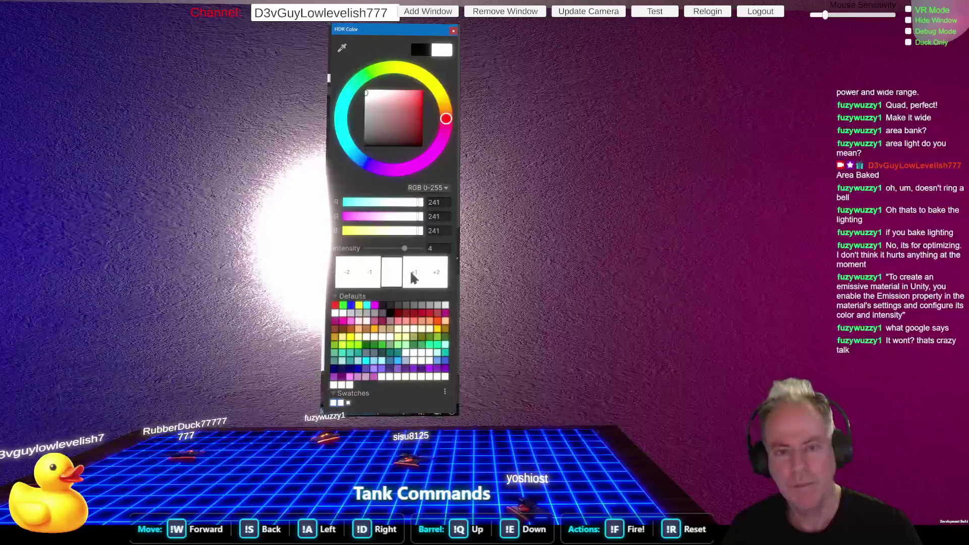
left_click(372, 280)
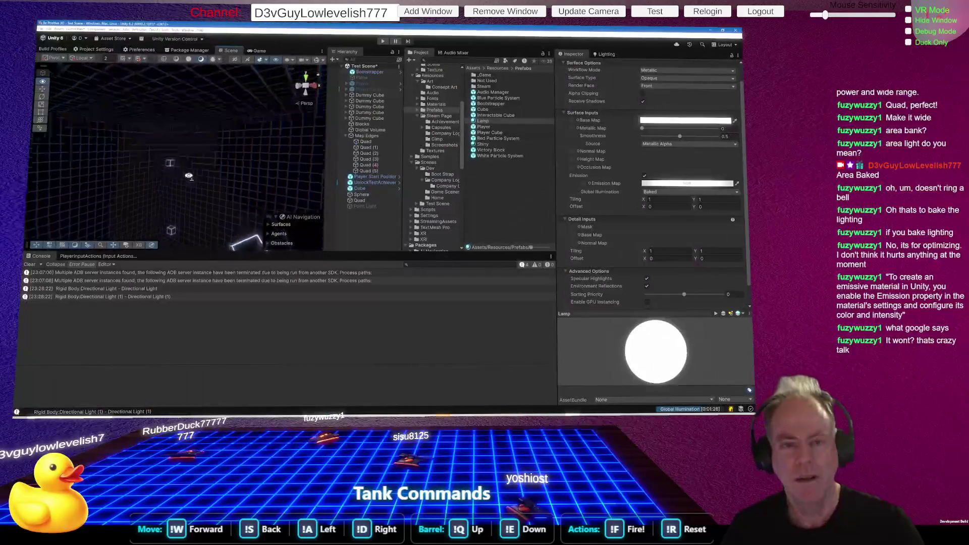
left_click_drag(188, 175, 206, 154)
left_click(190, 138)
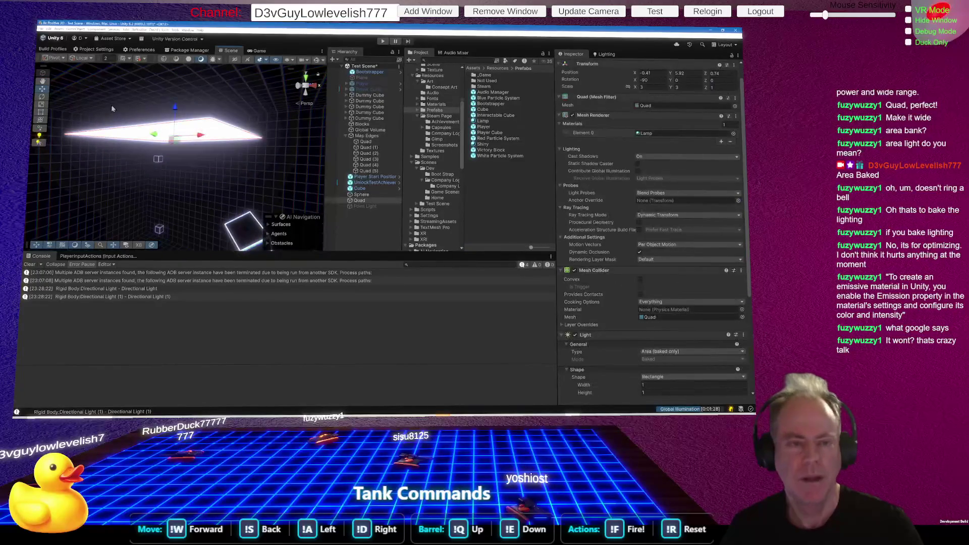
Rotate the emissive lamp quad to a new angle, undoing the first attempt.
left_click(41, 97)
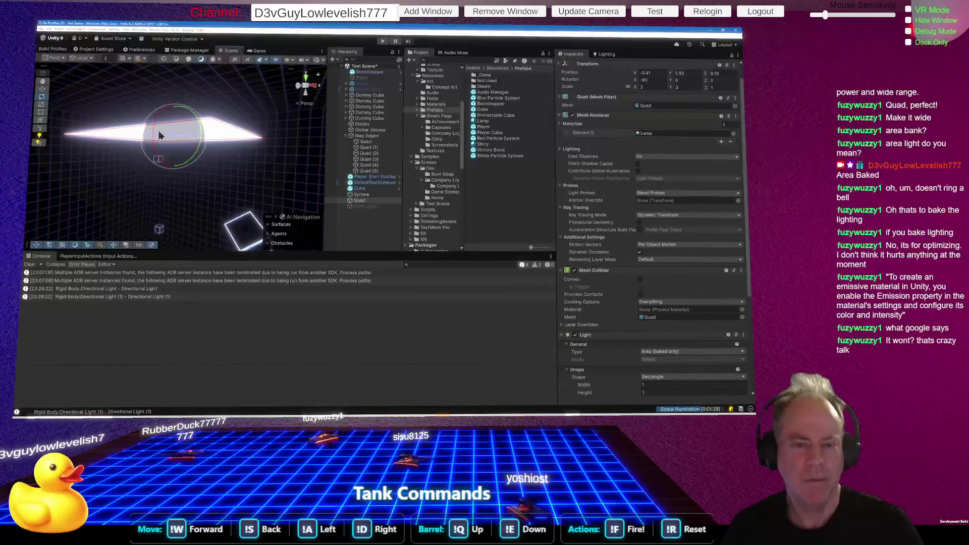
mouse_move(157, 127)
left_mouse_down()
mouse_move(200, 229)
mouse_move(180, 157)
left_mouse_up()
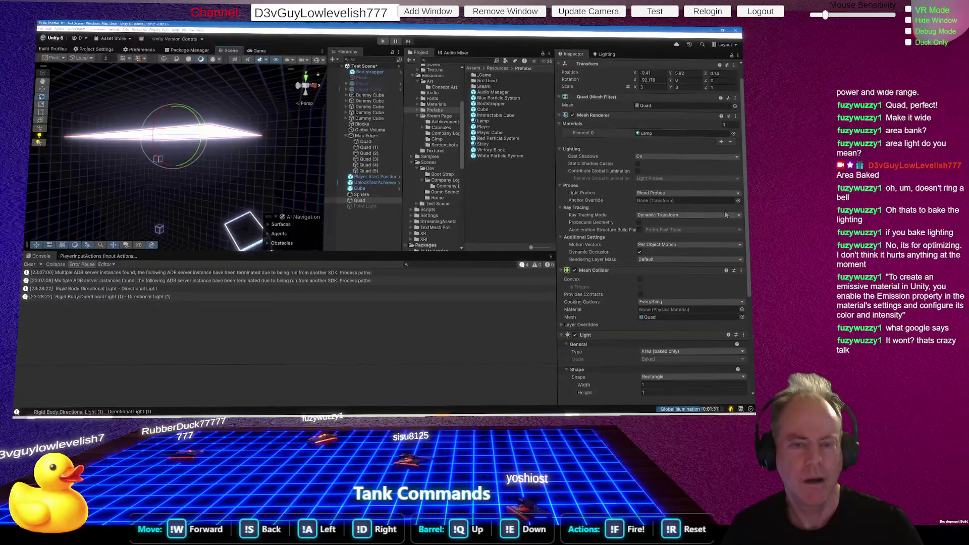
mouse_move(243, 192)
left_mouse_down()
mouse_move(108, 132)
mouse_move(116, 141)
left_mouse_up()
key("ctrl+z")
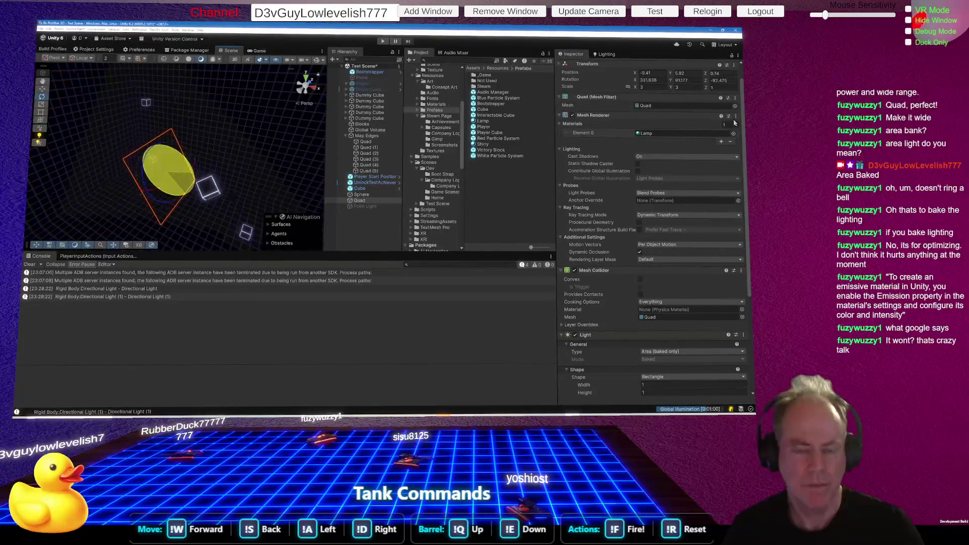
mouse_move(208, 132)
left_mouse_down()
mouse_move(151, 92)
mouse_move(160, 126)
mouse_move(149, 104)
mouse_move(117, 93)
left_mouse_up()
left_click_drag(221, 117, 111, 86)
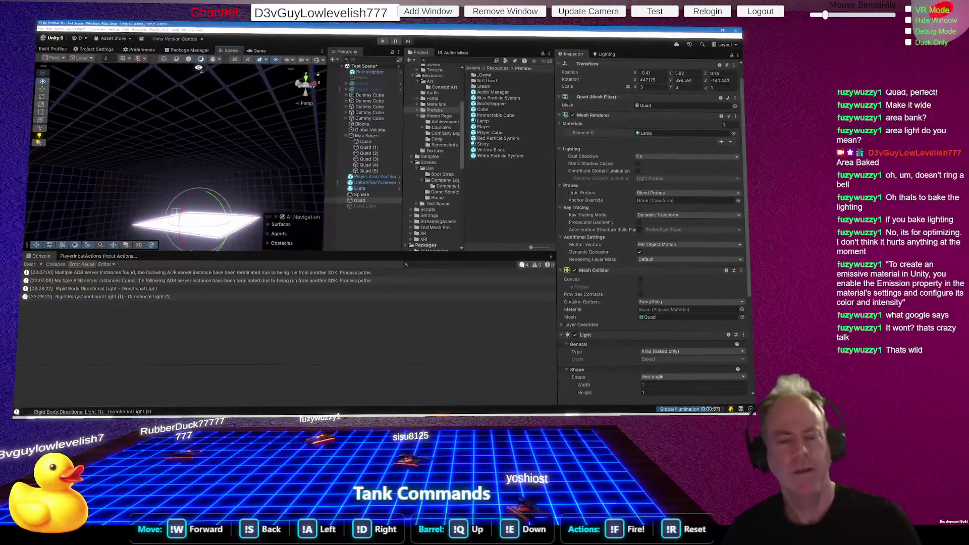
Raise the lamp quad higher in the room, deactivate it, and select the Point Light.
left_click(41, 89)
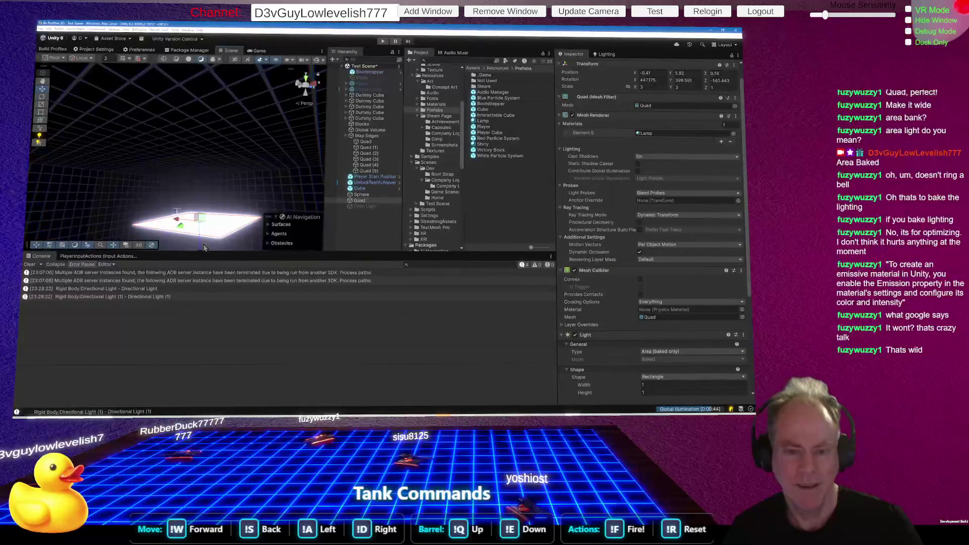
mouse_move(197, 241)
left_mouse_down()
mouse_move(195, 125)
mouse_move(153, 152)
left_mouse_up()
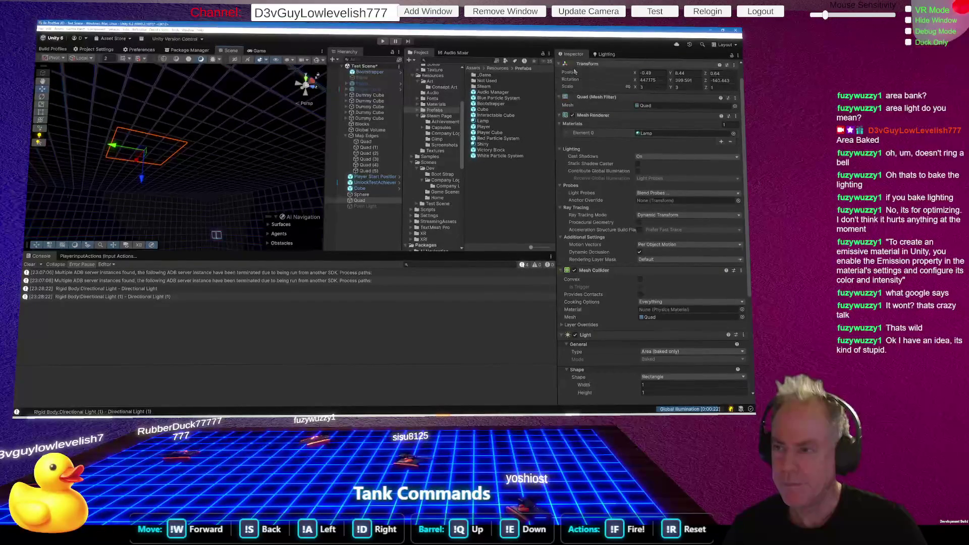
scroll(619, 133, "up", 2)
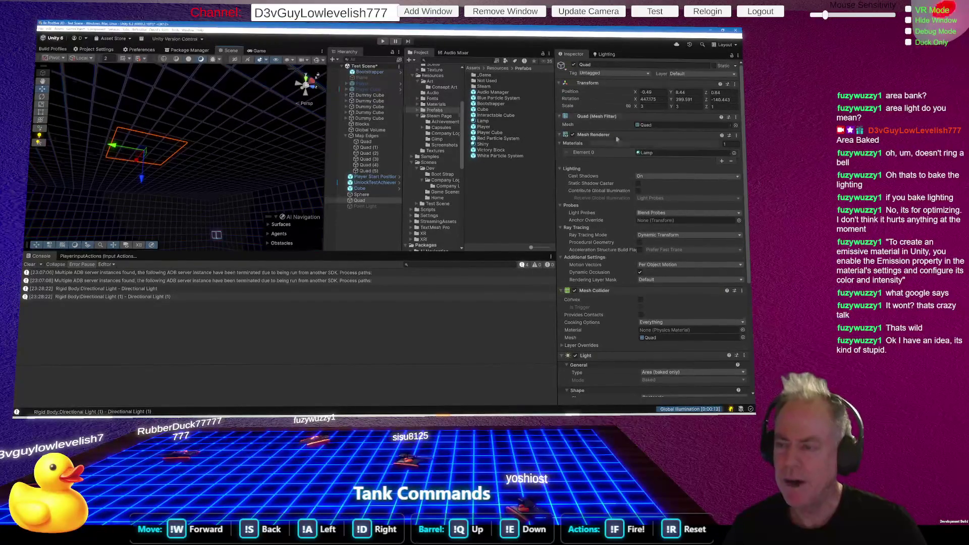
left_click(573, 65)
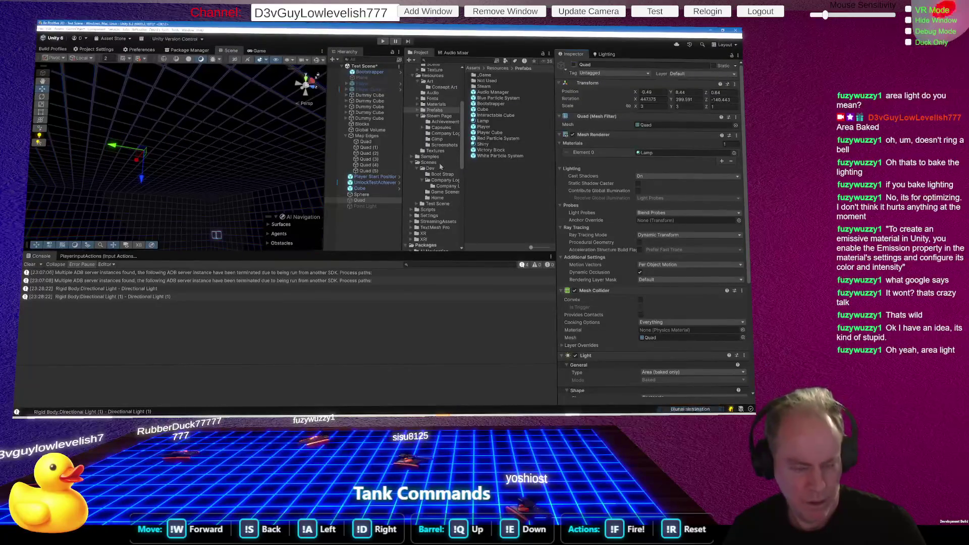
left_click(367, 207)
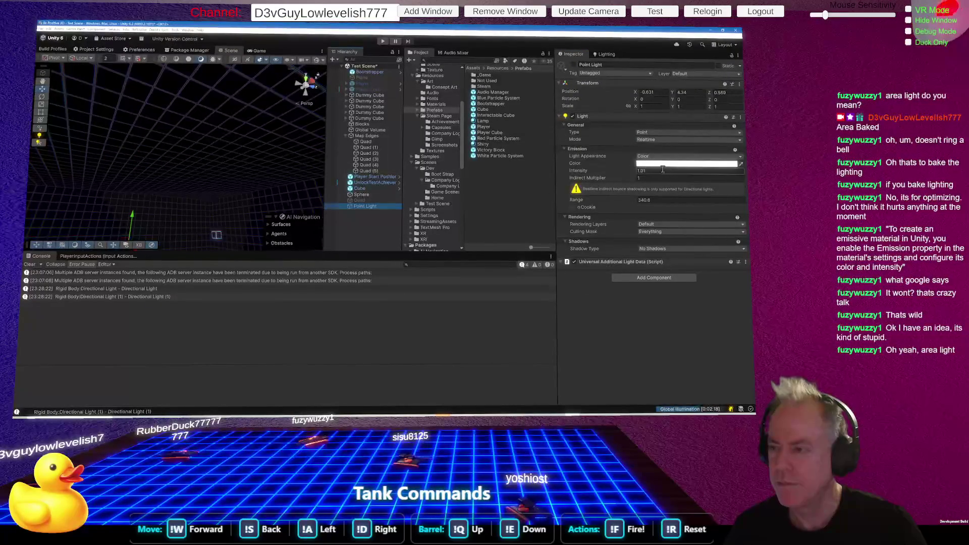
Create an Area Light through the Hierarchy's Light submenu.
right_click(349, 220)
mouse_move(377, 165)
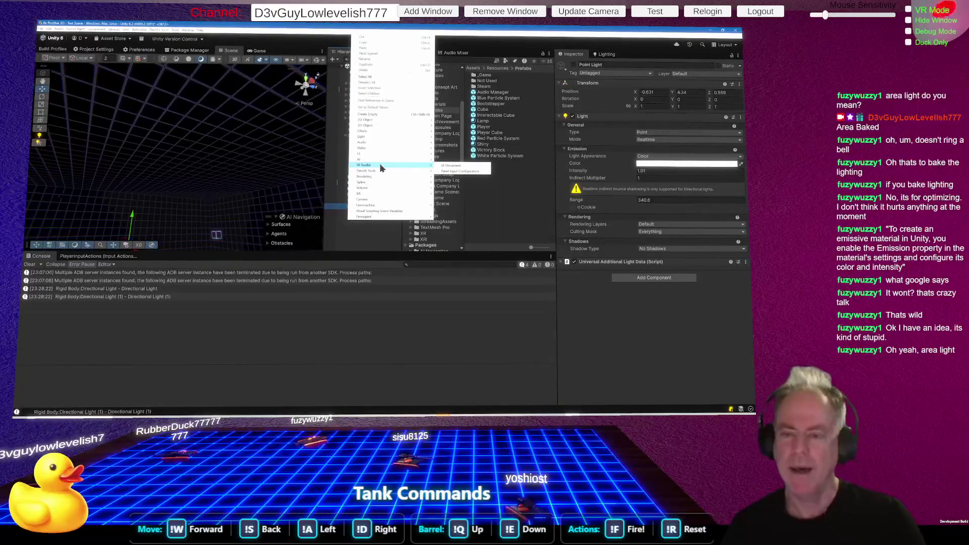
mouse_move(376, 135)
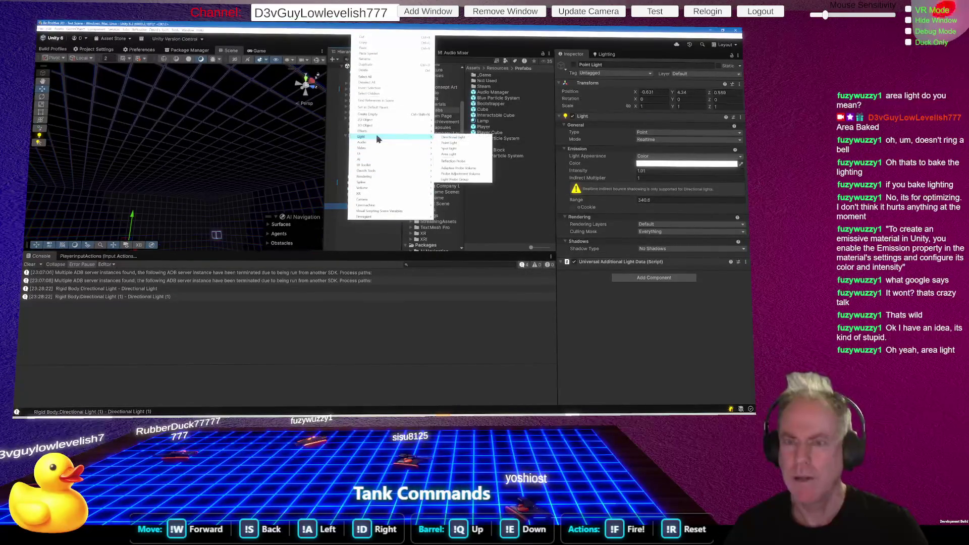
left_click(456, 154)
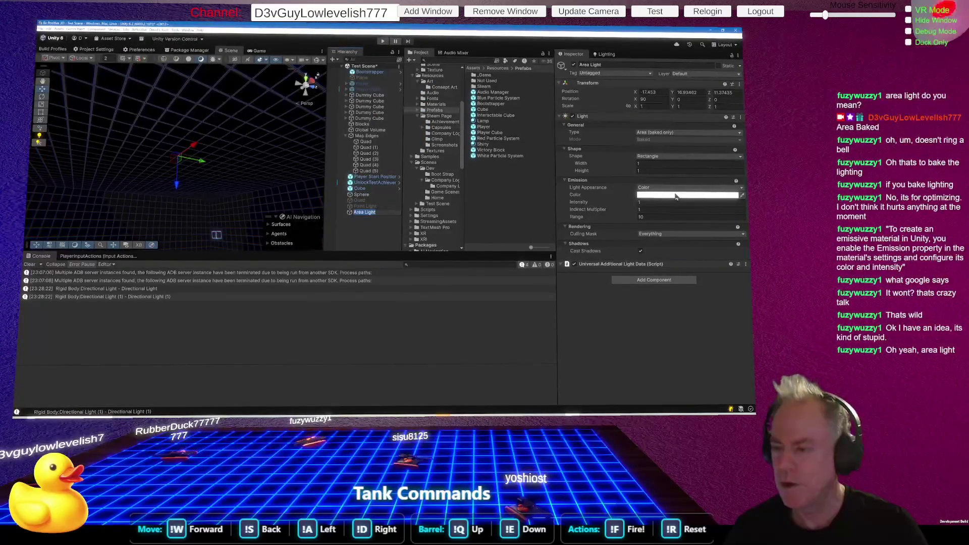
Select the new Area Light and lower it down into the grid room.
left_click(390, 211)
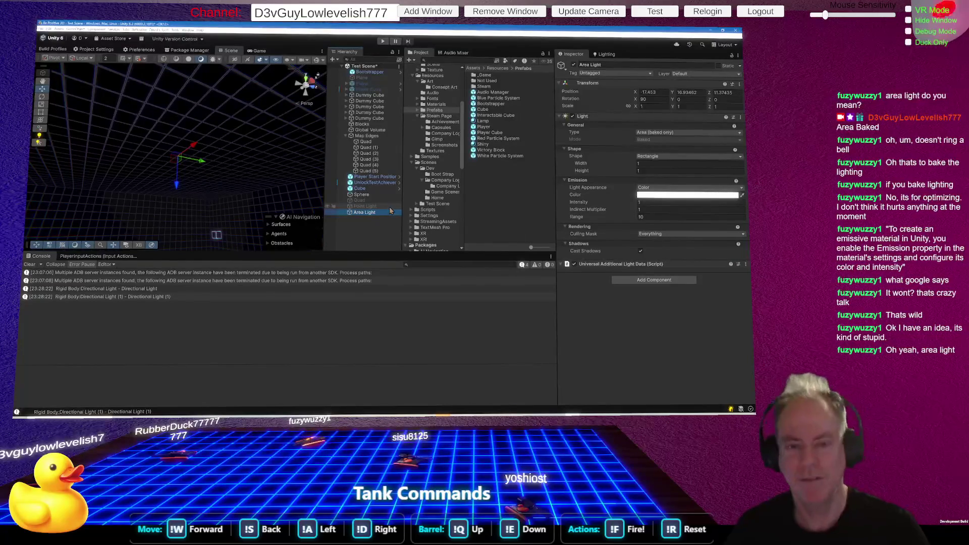
mouse_move(264, 168)
left_mouse_down()
mouse_move(227, 224)
mouse_move(193, 170)
mouse_move(188, 224)
left_mouse_up()
left_click_drag(210, 167, 214, 157)
Tilt the Area Light to a new orientation with the Rotate tool.
left_click(42, 97)
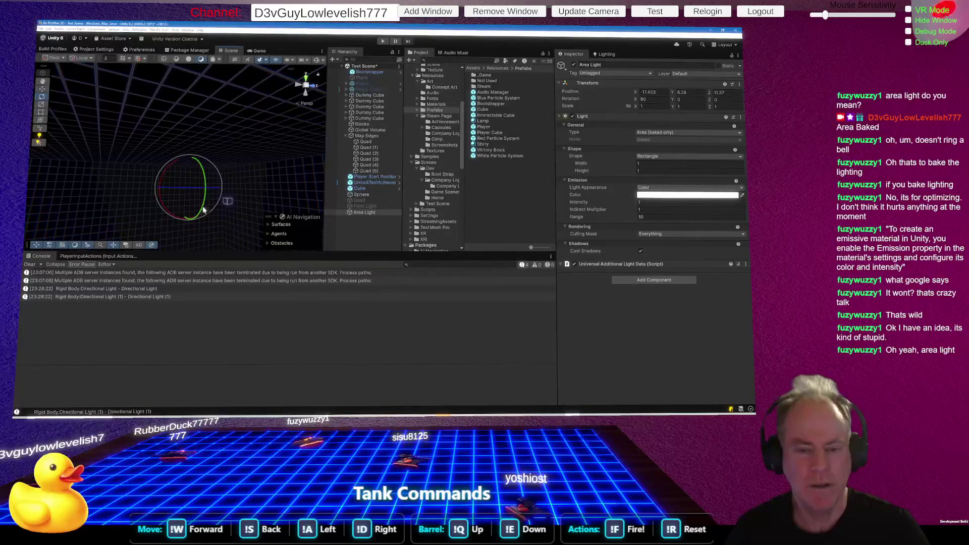
mouse_move(201, 216)
left_mouse_down()
mouse_move(212, 78)
mouse_move(212, 105)
left_mouse_up()
mouse_move(210, 216)
left_mouse_down()
mouse_move(201, 187)
mouse_move(131, 160)
left_mouse_up()
left_click(41, 89)
mouse_move(215, 212)
left_mouse_down()
mouse_move(320, 216)
mouse_move(149, 194)
mouse_move(246, 156)
mouse_move(231, 152)
mouse_move(293, 150)
left_mouse_up()
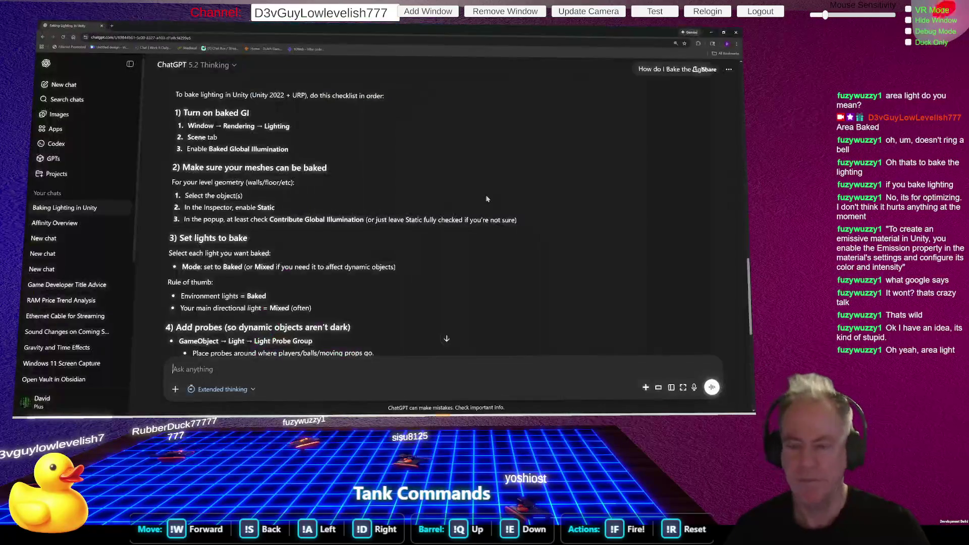
key("alt+Tab")
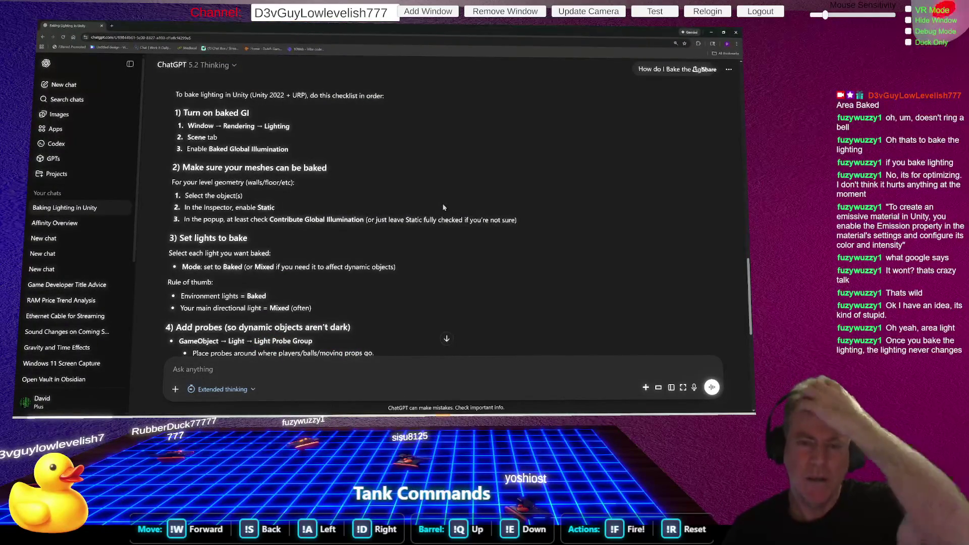
key("alt+Tab")
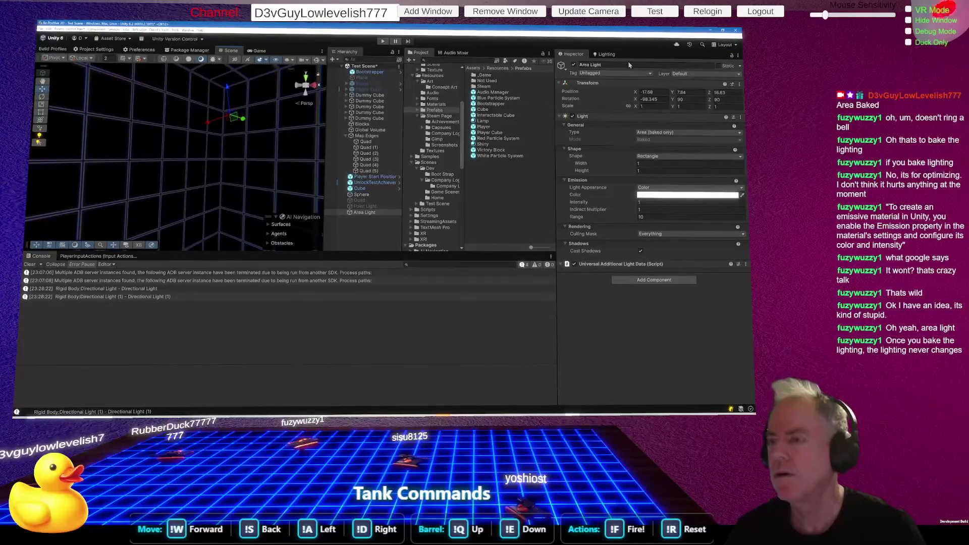
key("alt+Tab")
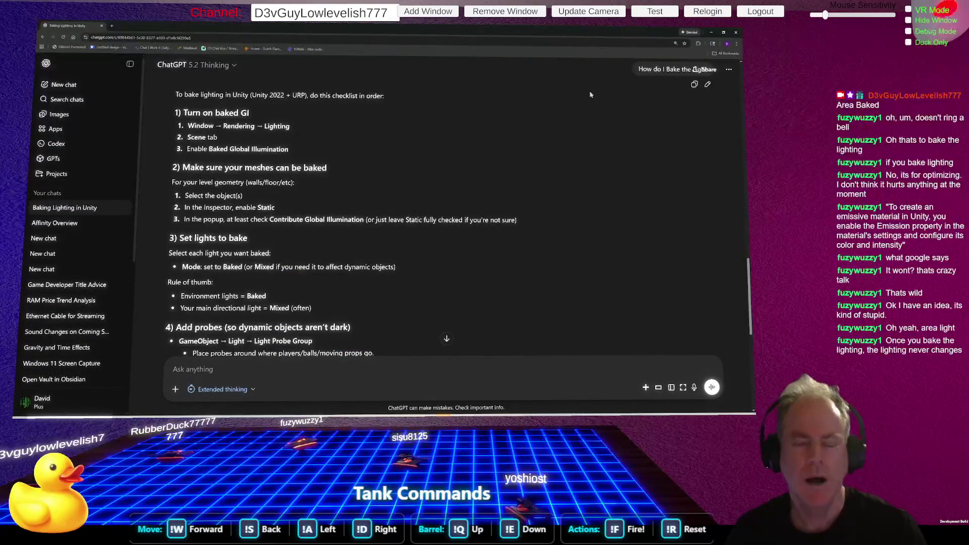
key("alt+Tab")
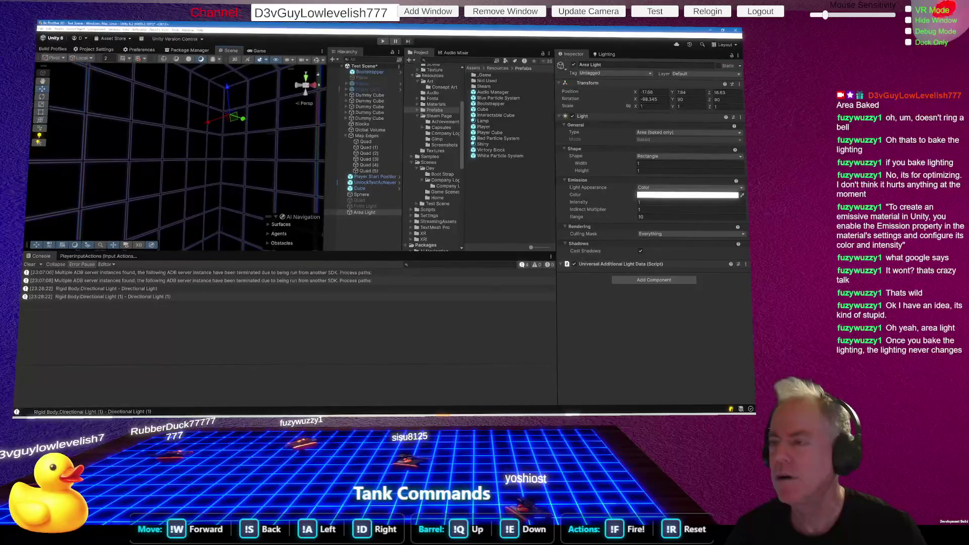
Create a new Lighting Settings asset for the scene, then check the ChatGPT checklist.
left_click(604, 55)
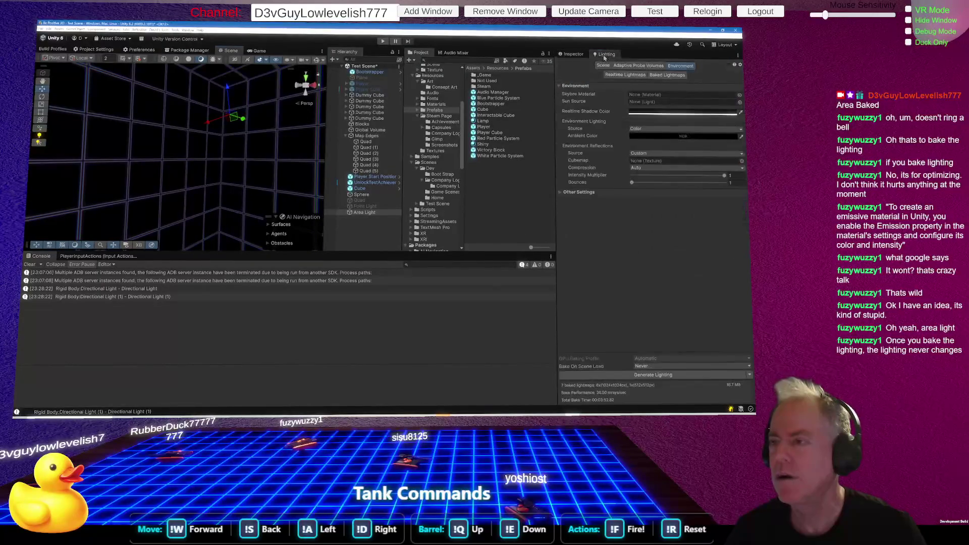
left_click(601, 68)
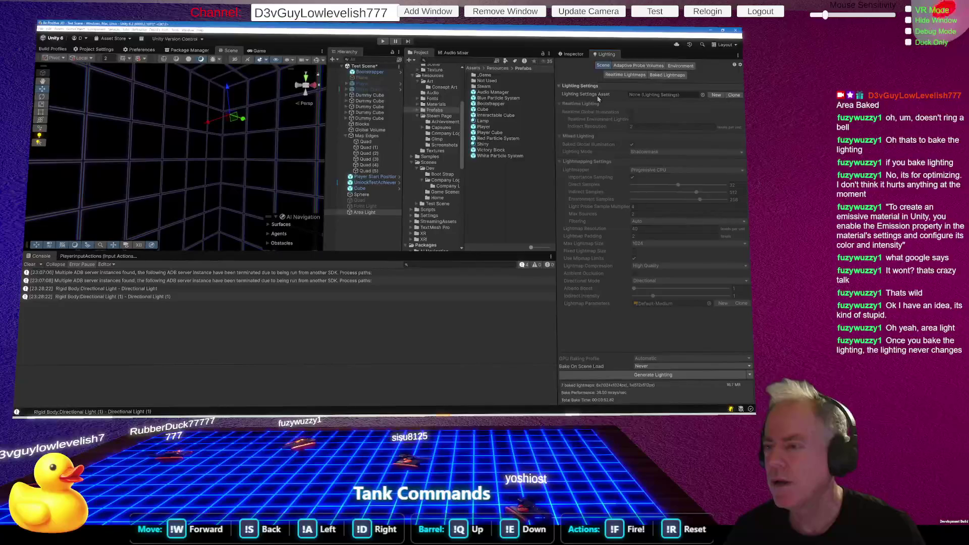
left_click(715, 95)
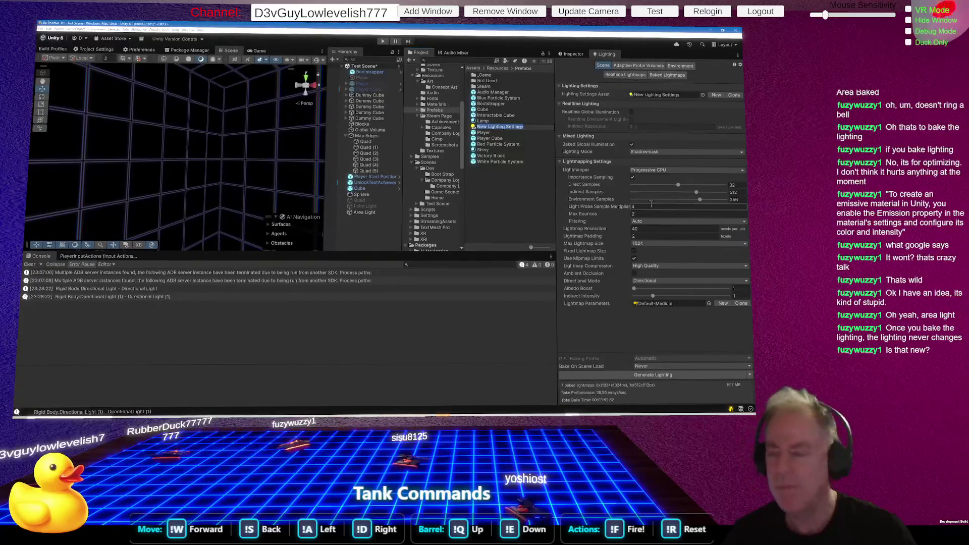
key("alt+Tab")
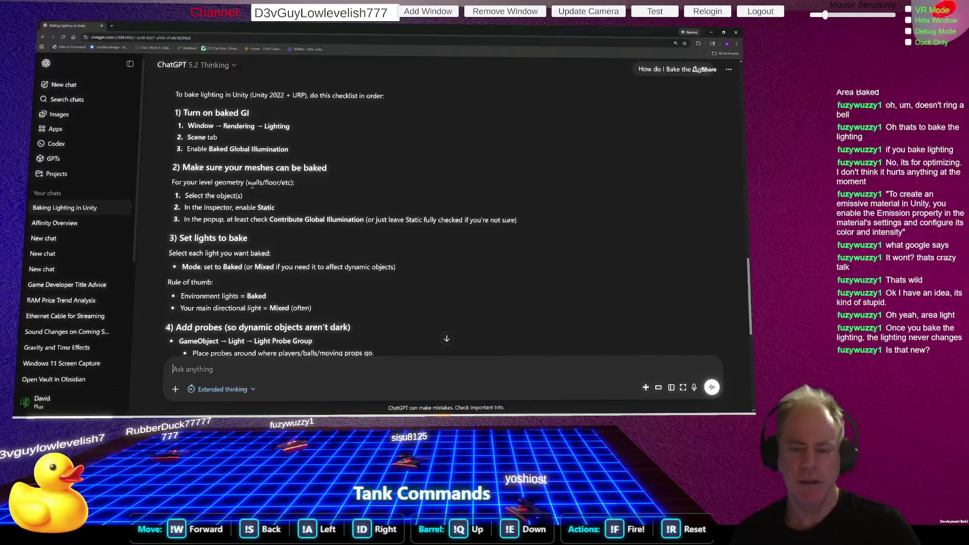
Check the wall quad's Inspector settings, then inspect Quad (5) and the Dummy Cube against the checklist.
key("alt+Tab")
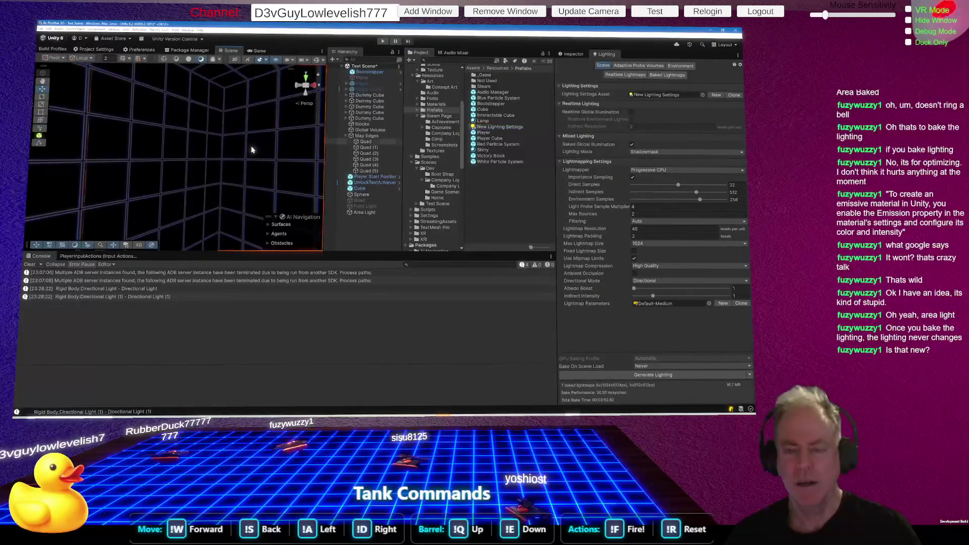
left_click(575, 54)
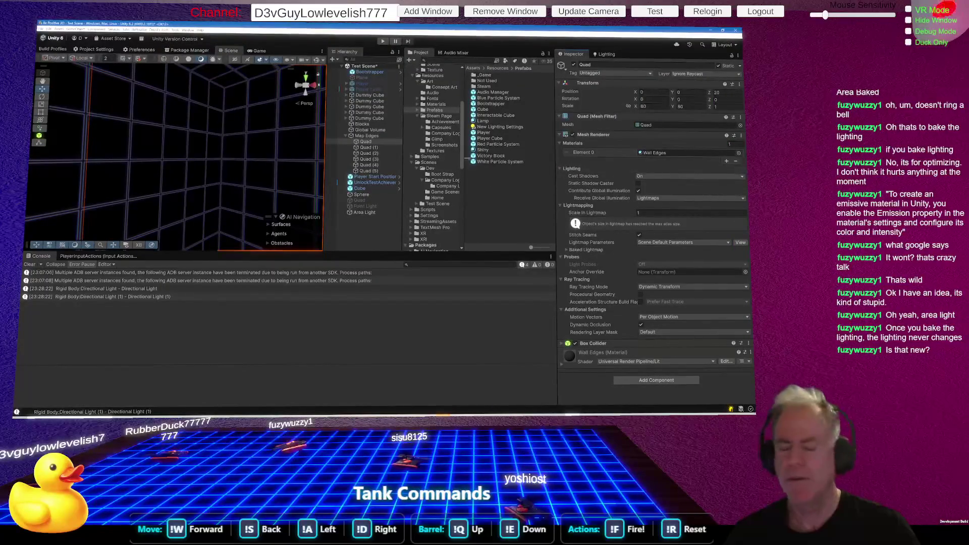
key("alt+Tab")
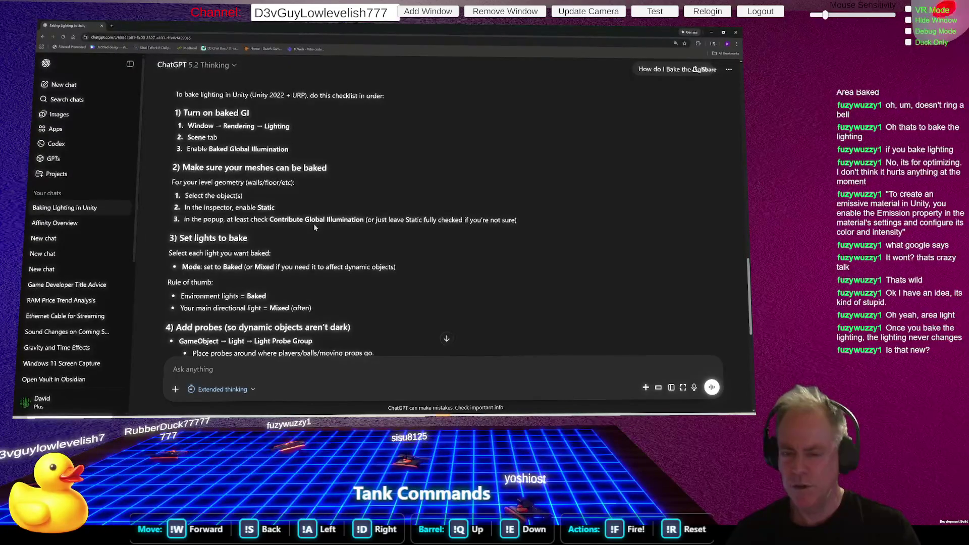
key("alt+Tab")
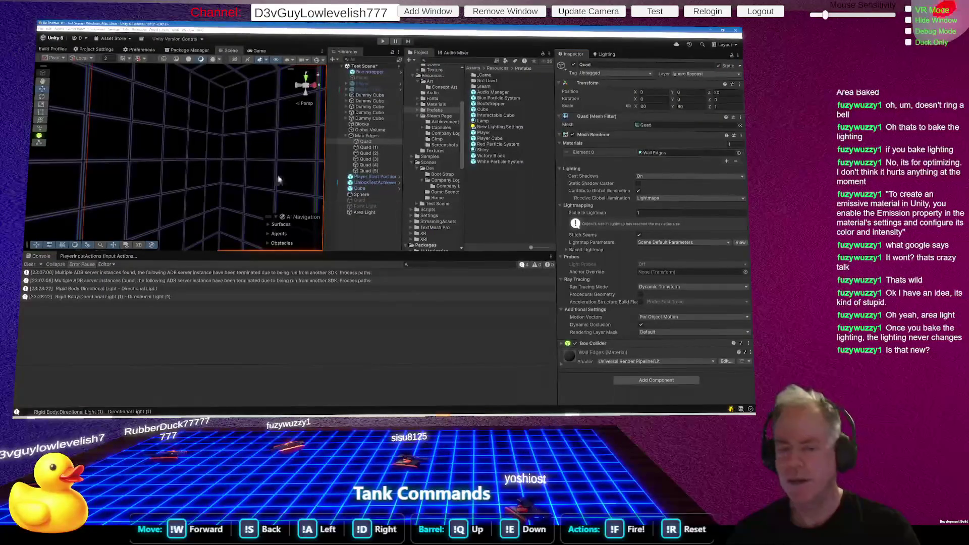
mouse_move(311, 166)
left_mouse_down()
mouse_move(527, 137)
mouse_move(510, 170)
mouse_move(487, 183)
left_mouse_up()
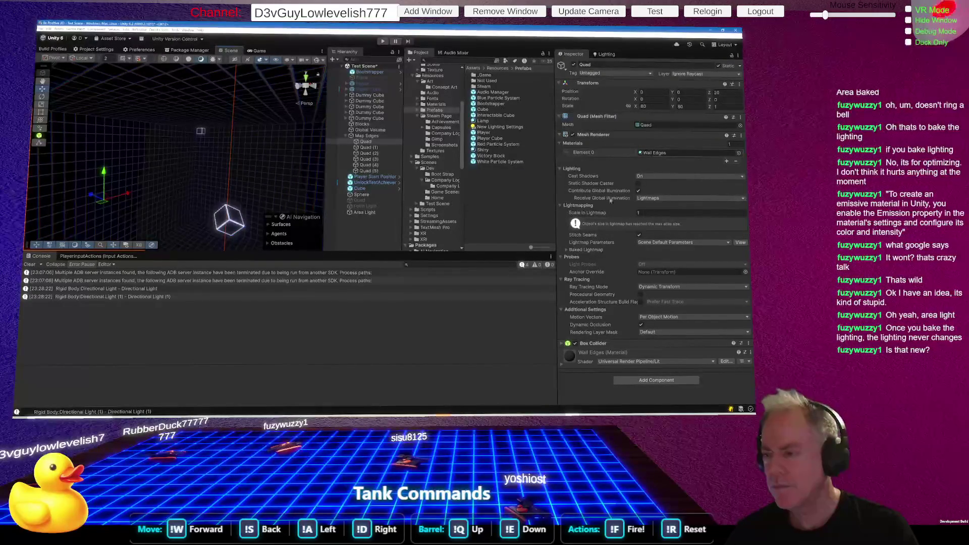
left_click(182, 102)
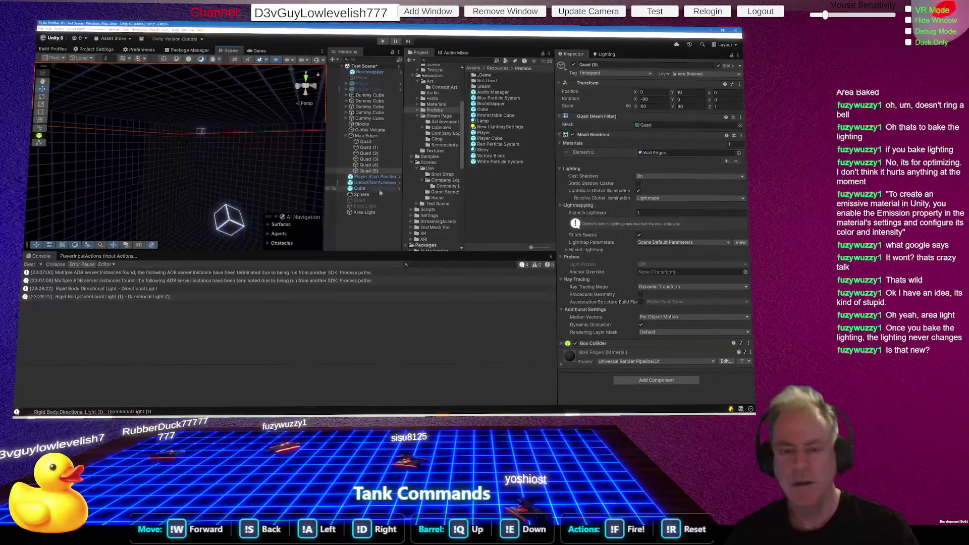
left_click(226, 227)
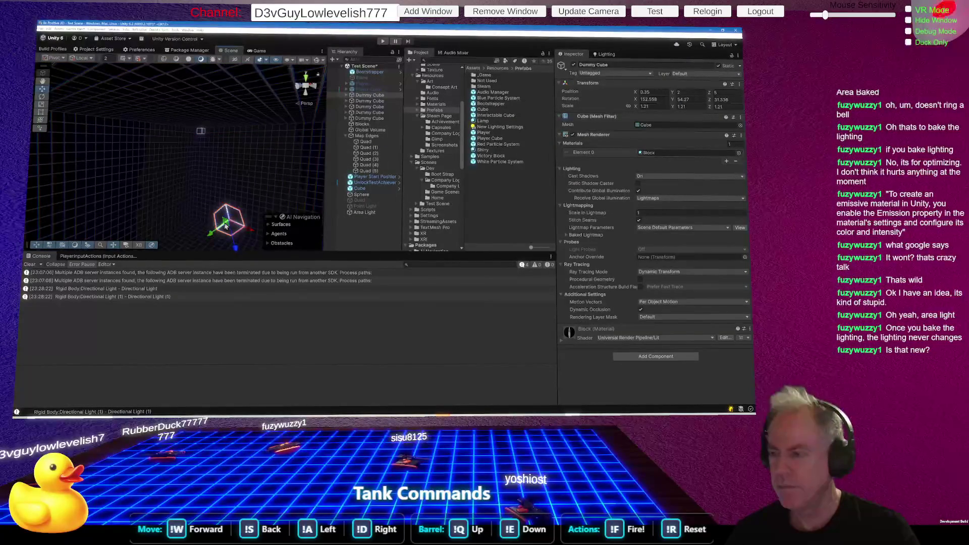
Compare the Area Light's settings with the ChatGPT baking checklist.
left_click_drag(160, 183, 330, 169)
key("alt+Tab")
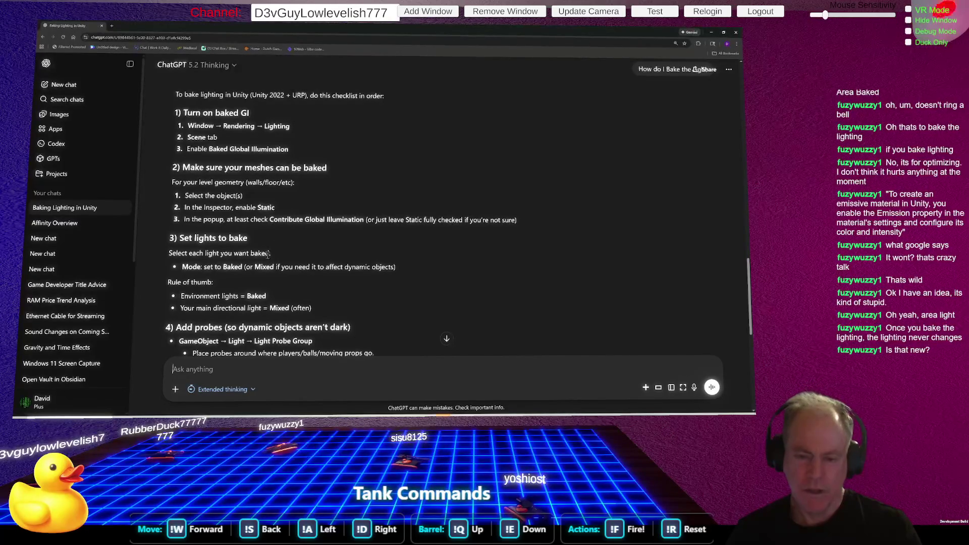
key("alt+Tab")
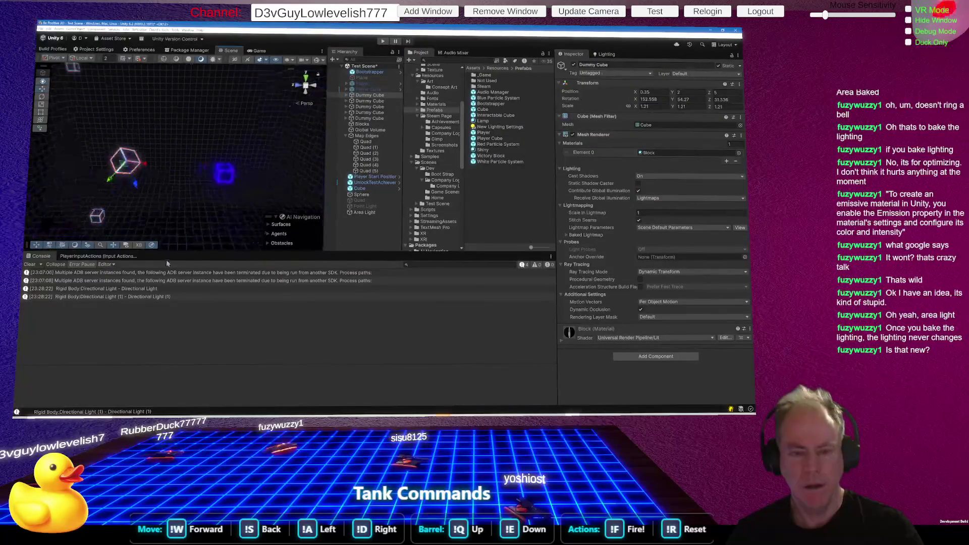
left_click(375, 213)
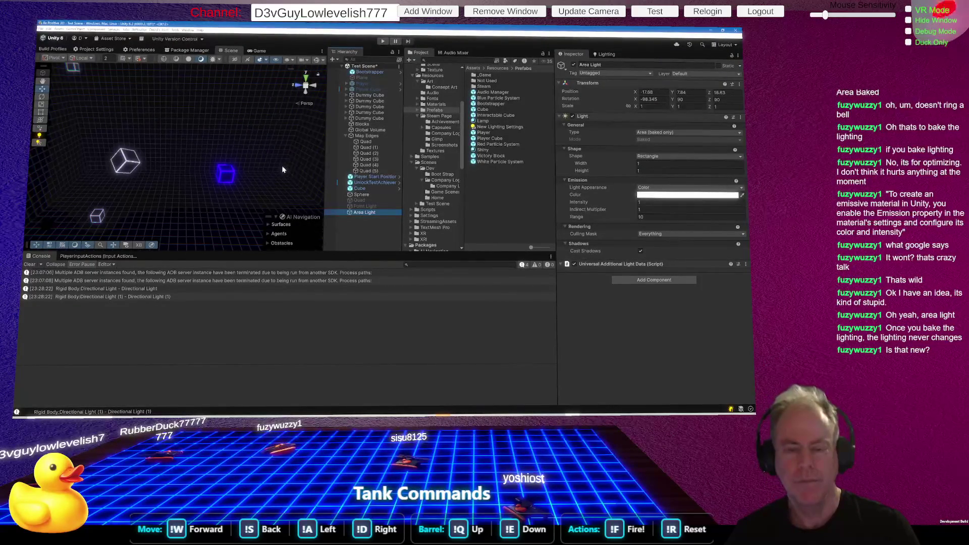
key("alt+Tab")
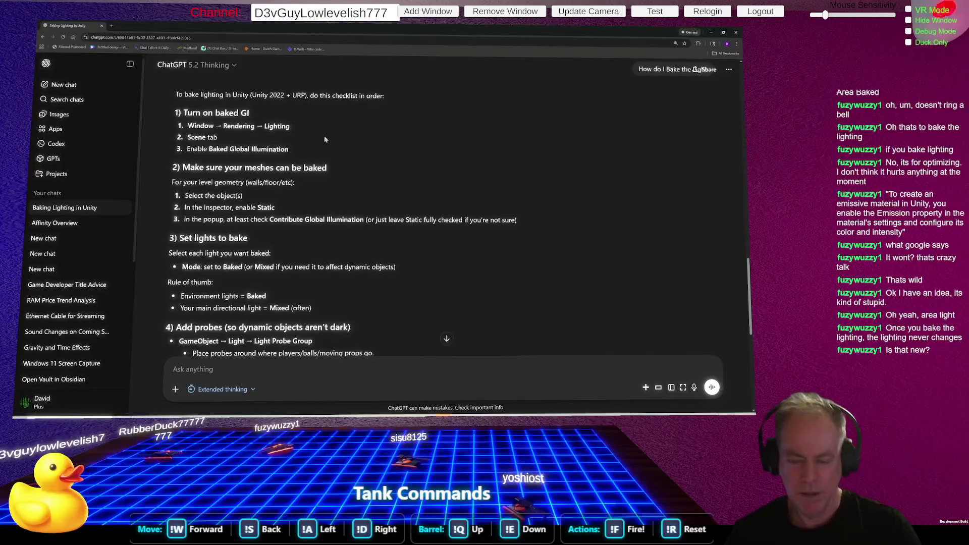
Read ChatGPT's sections 5–7 on bake settings, Generate Lighting and 'nothing happened' fixes.
right_click(307, 202)
left_click(467, 186)
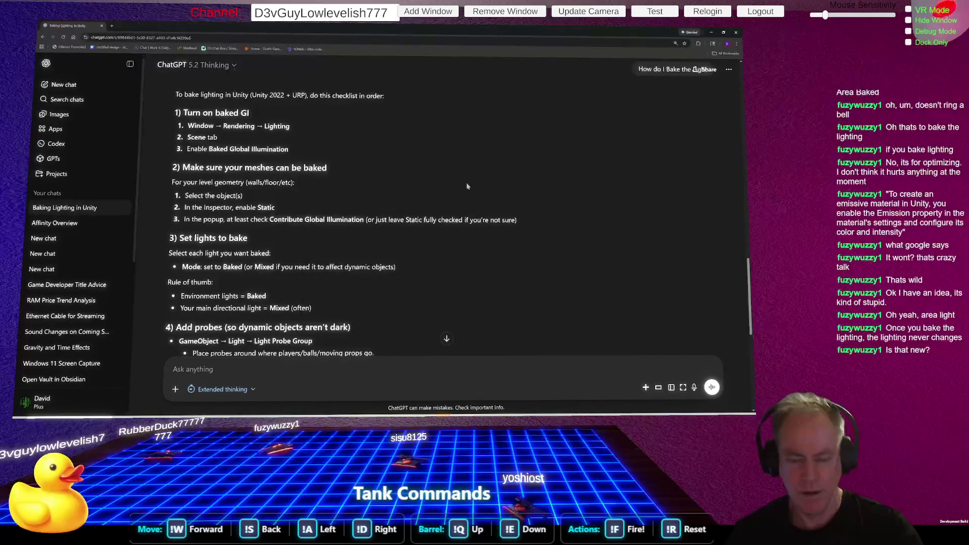
scroll(466, 187, "down", 3)
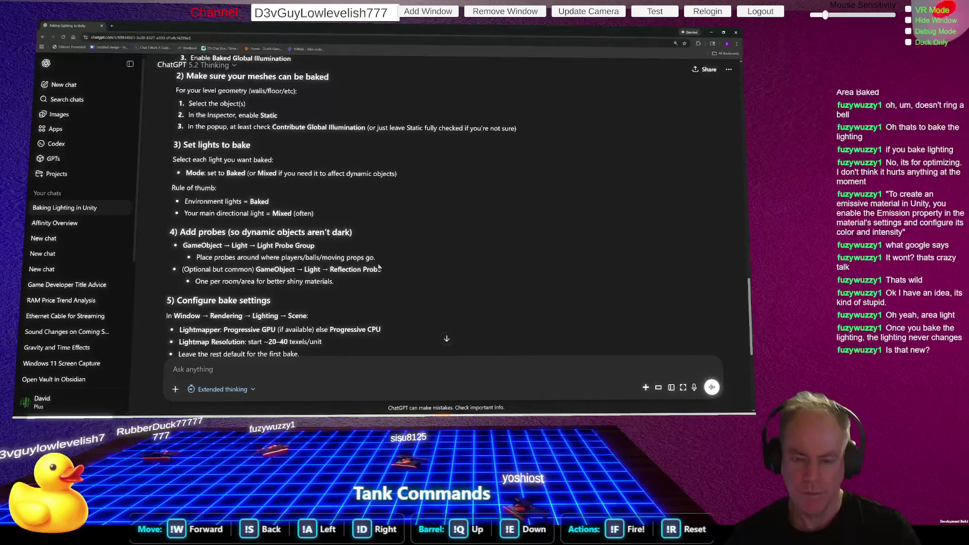
scroll(422, 268, "down", 1)
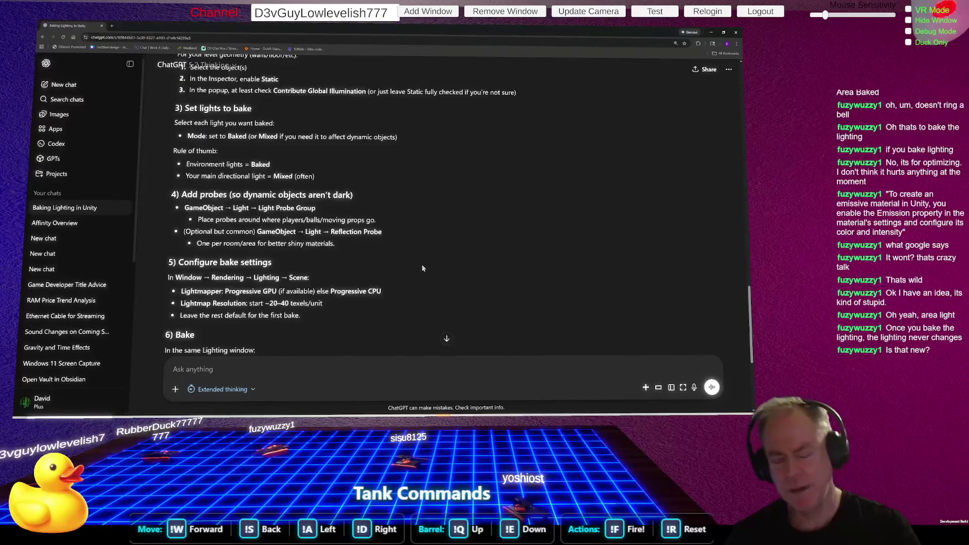
scroll(399, 241, "down", 1)
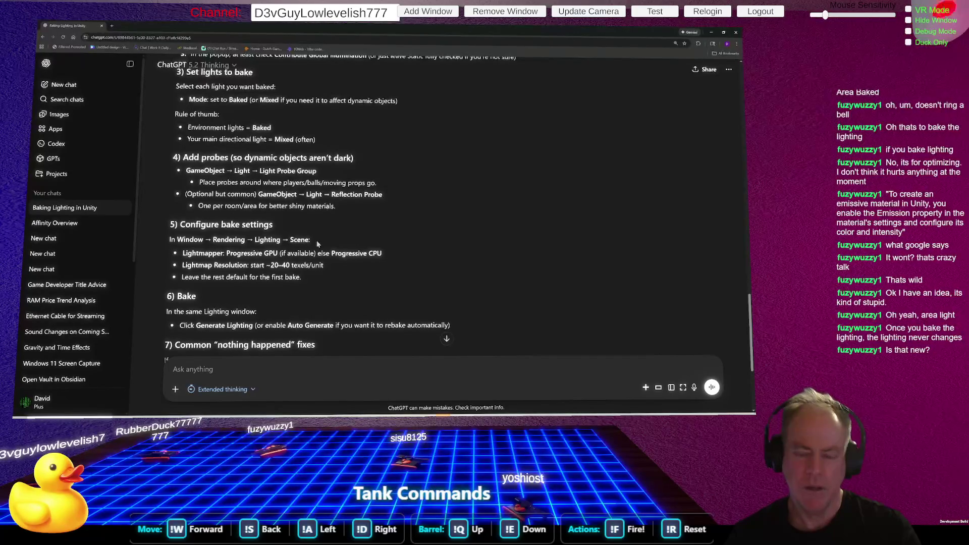
scroll(306, 235, "down", 1)
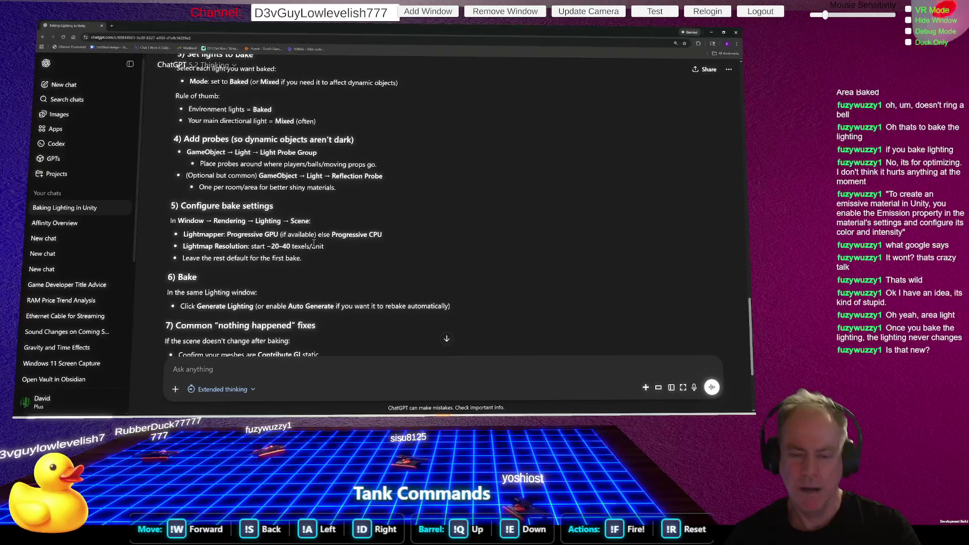
key("alt+Tab")
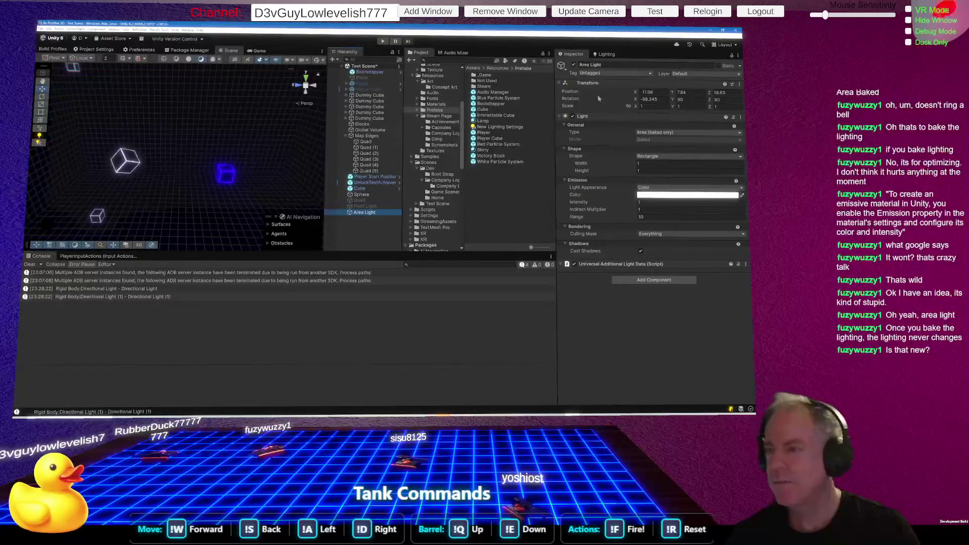
Set the Lighting window's Lightmapper to Progressive GPU.
left_click(615, 56)
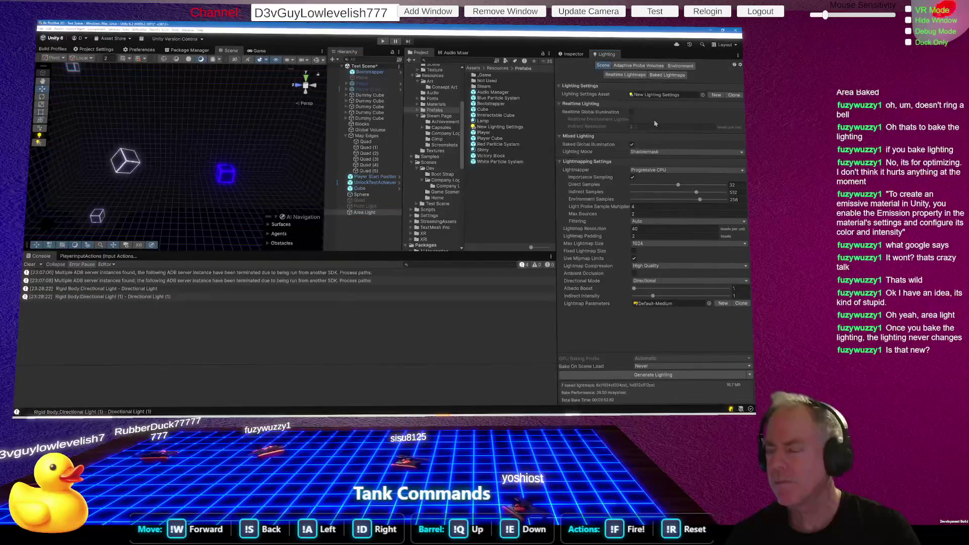
left_click(663, 171)
left_click(682, 177)
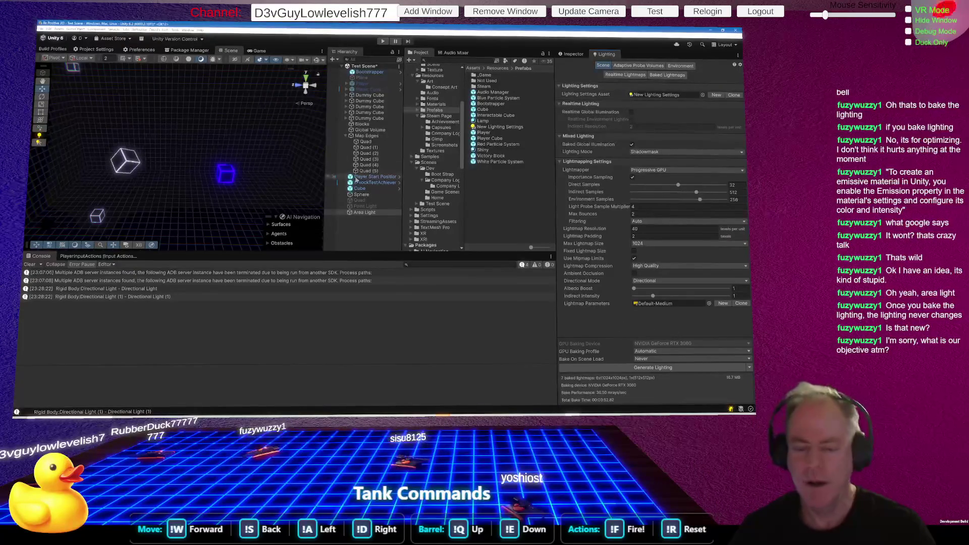
Frame the Area Light, confirm the bake step in ChatGPT, and Generate Lighting.
left_click_drag(198, 151, 193, 108)
left_click(371, 214)
double_click(371, 213)
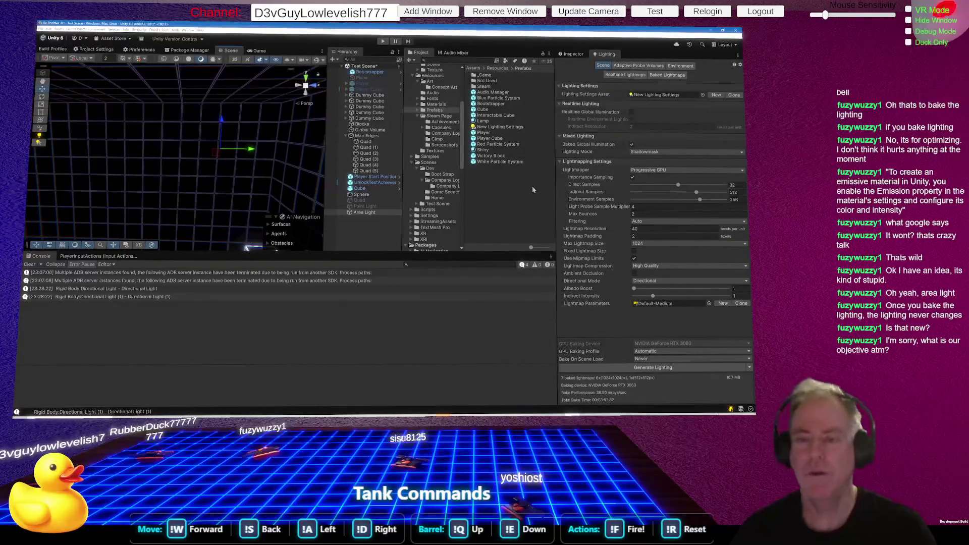
key("alt+Tab")
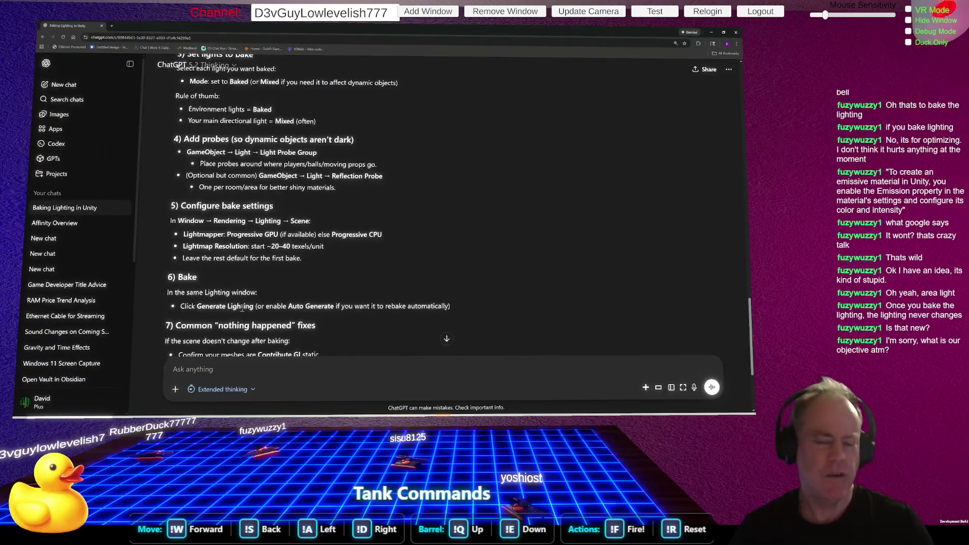
key("alt+Tab")
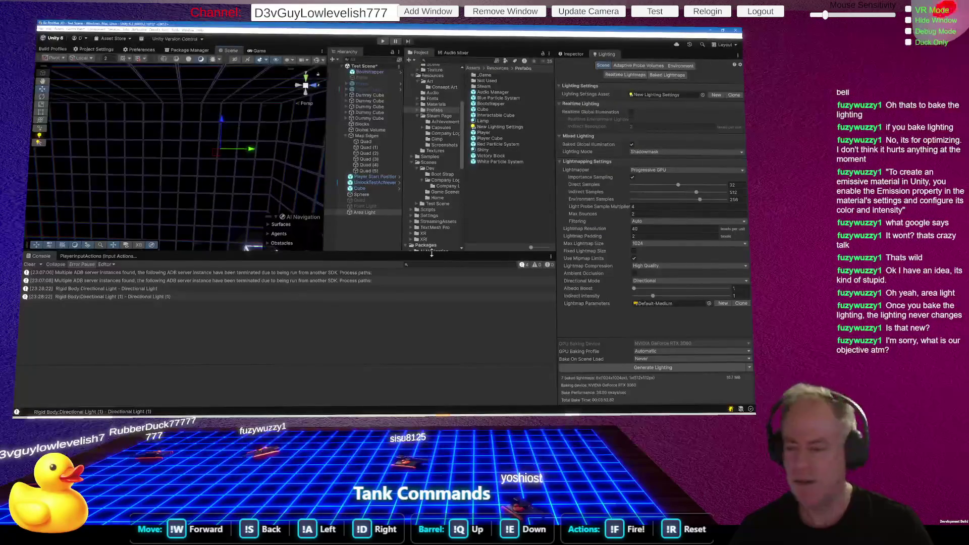
left_click(680, 372)
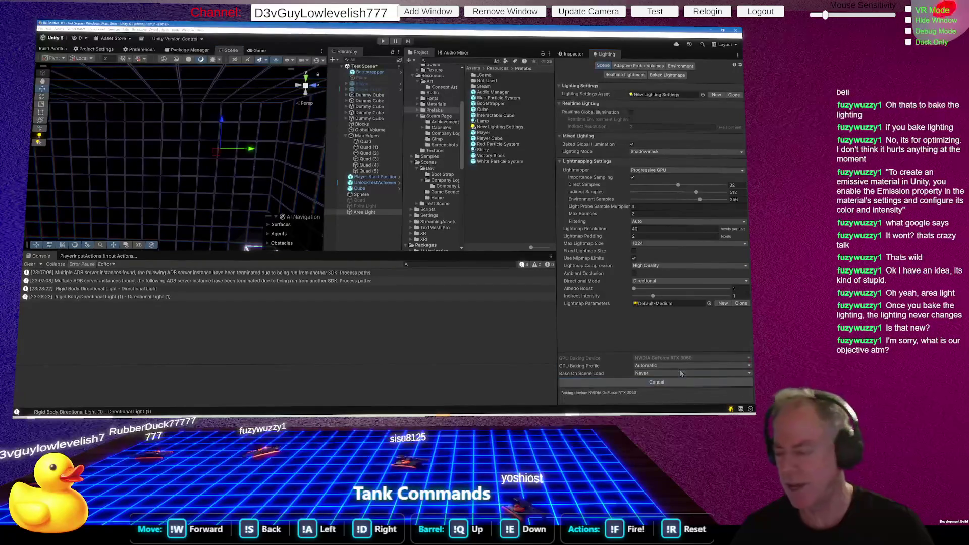
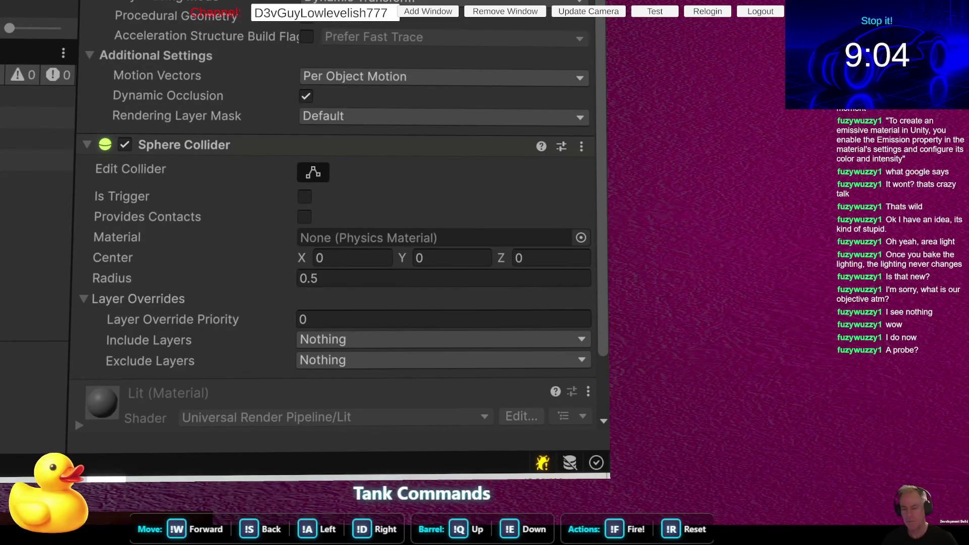
Move from a light back to the sphere and view the White material's properties.
key("Down")
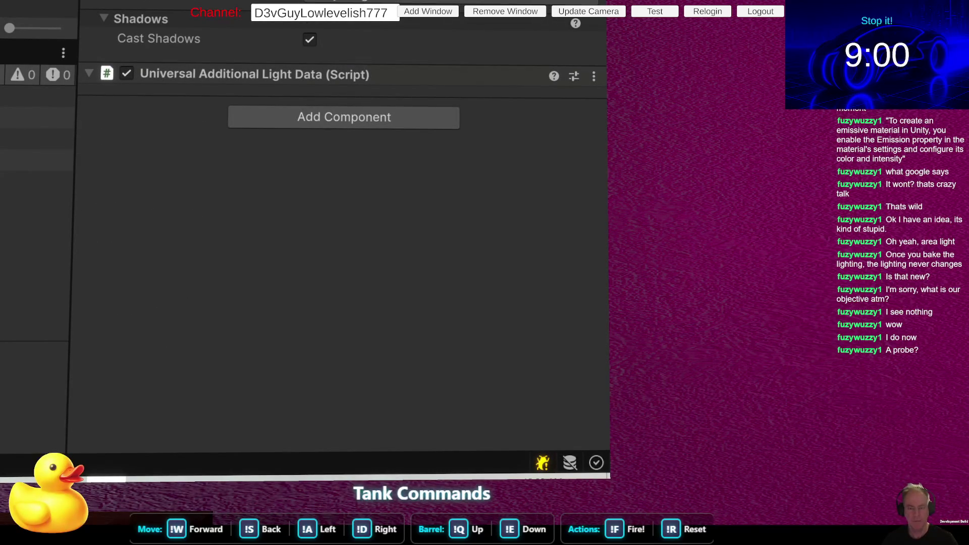
key("Up")
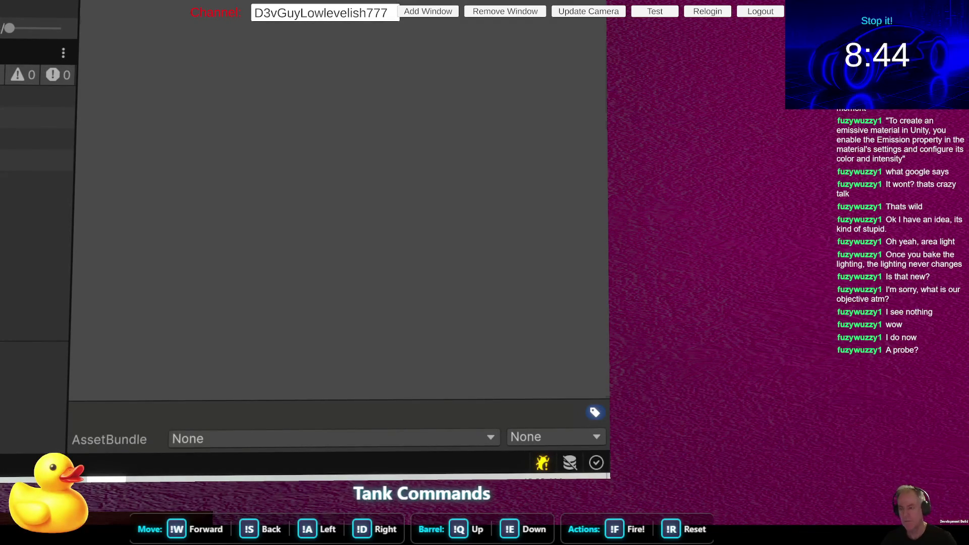
right_click(2, 1)
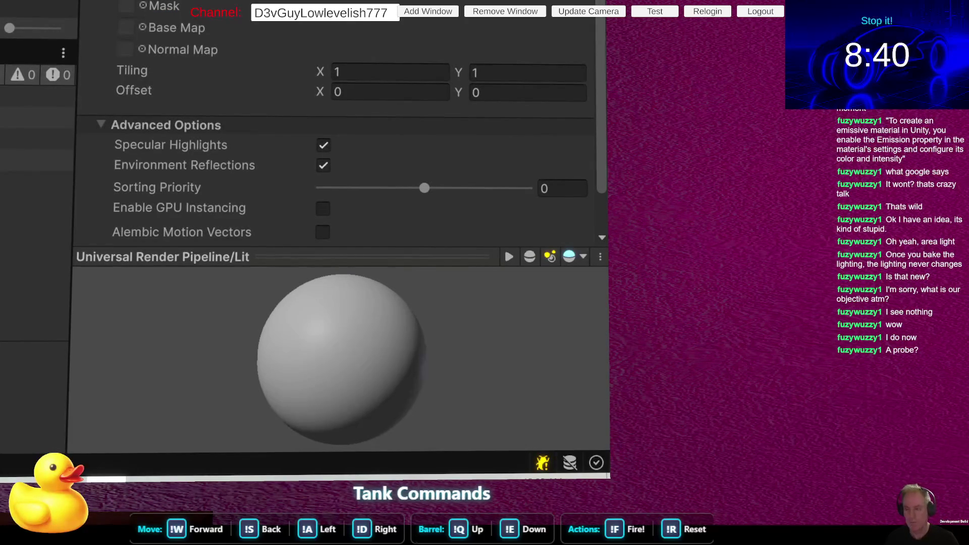
key("Return")
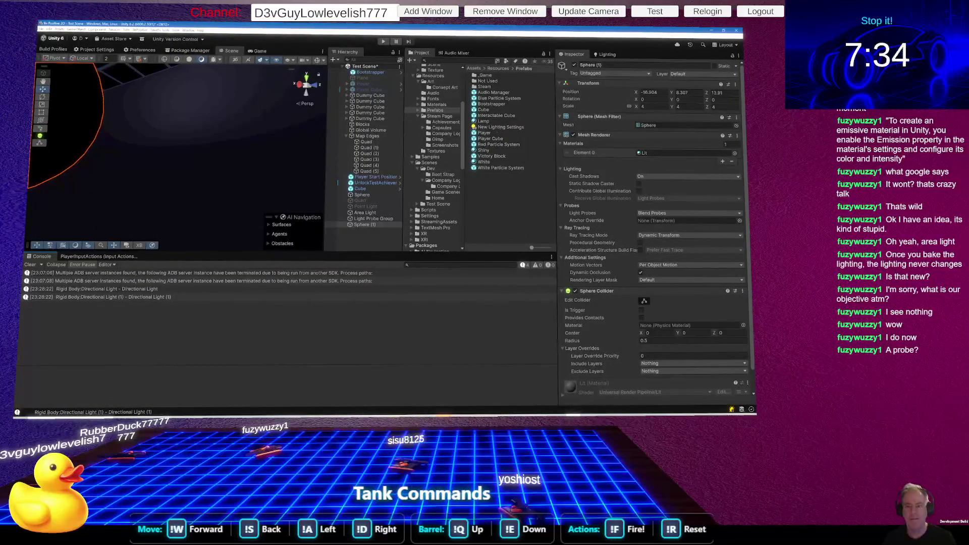
Lower the Area Light to Y 5.432, set its intensity to 4, and show Lighting settings.
left_click(235, 210)
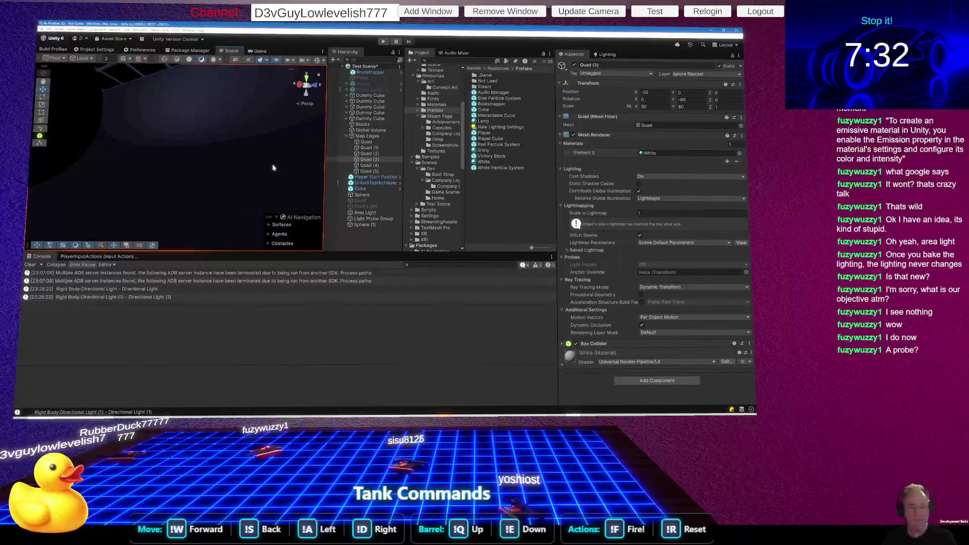
mouse_move(288, 167)
left_mouse_down()
mouse_move(207, 160)
mouse_move(369, 212)
left_mouse_up()
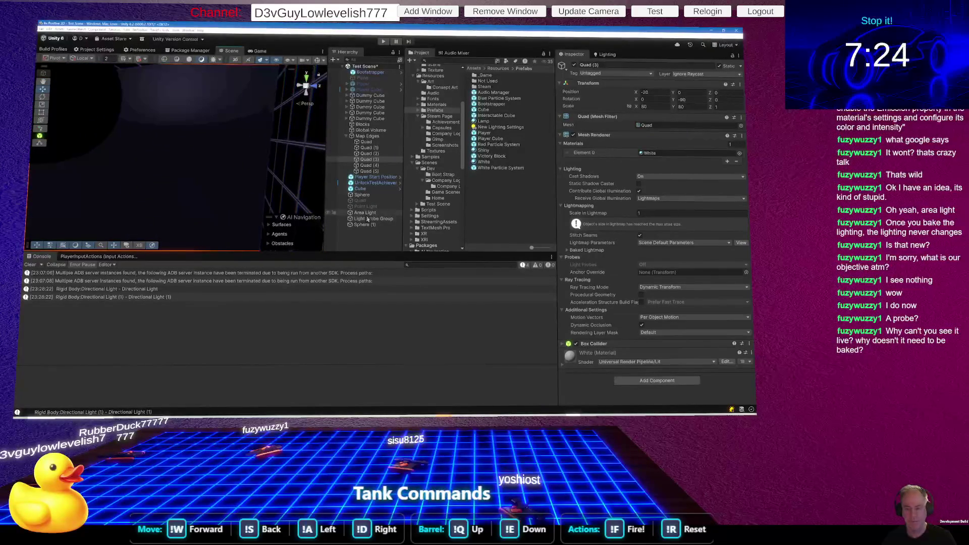
left_click(365, 213)
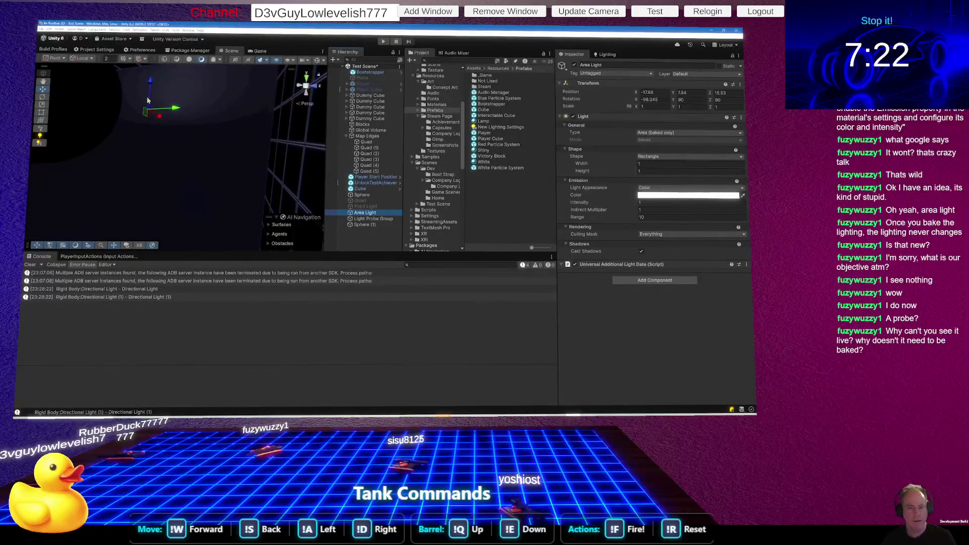
left_click_drag(148, 99, 150, 188)
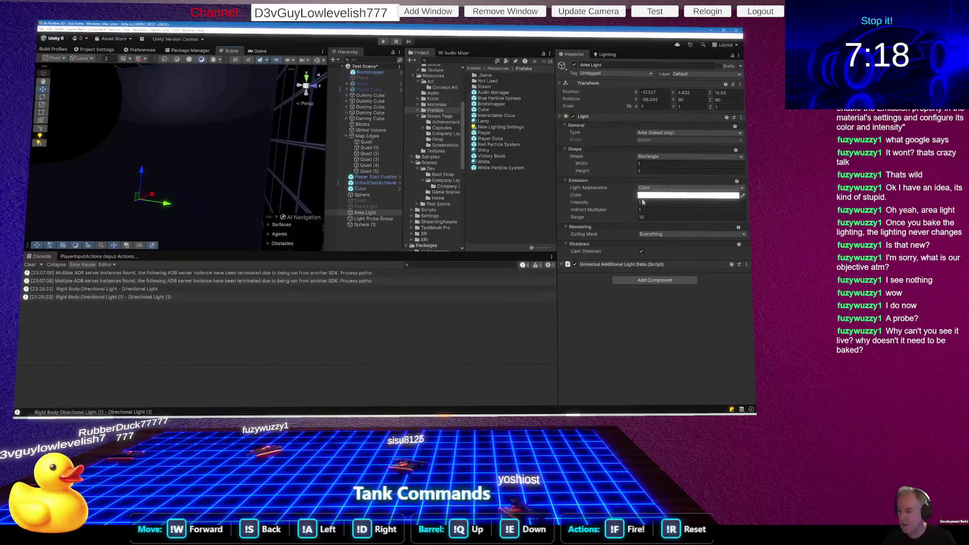
left_click(659, 203)
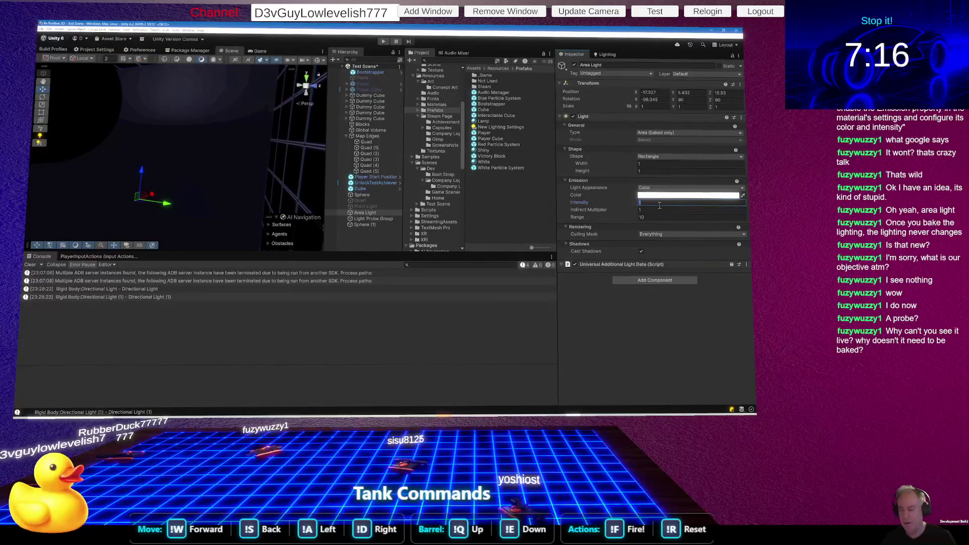
type("4")
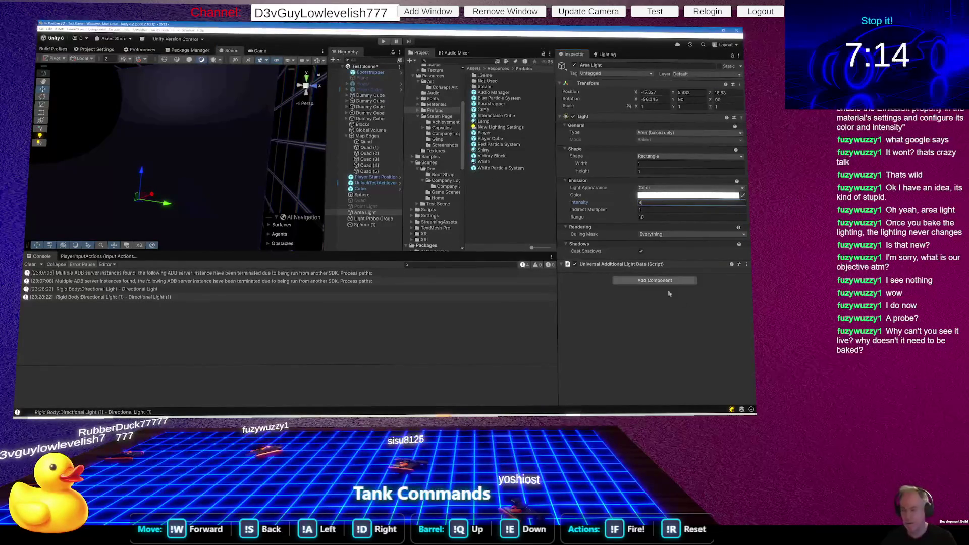
left_click(606, 54)
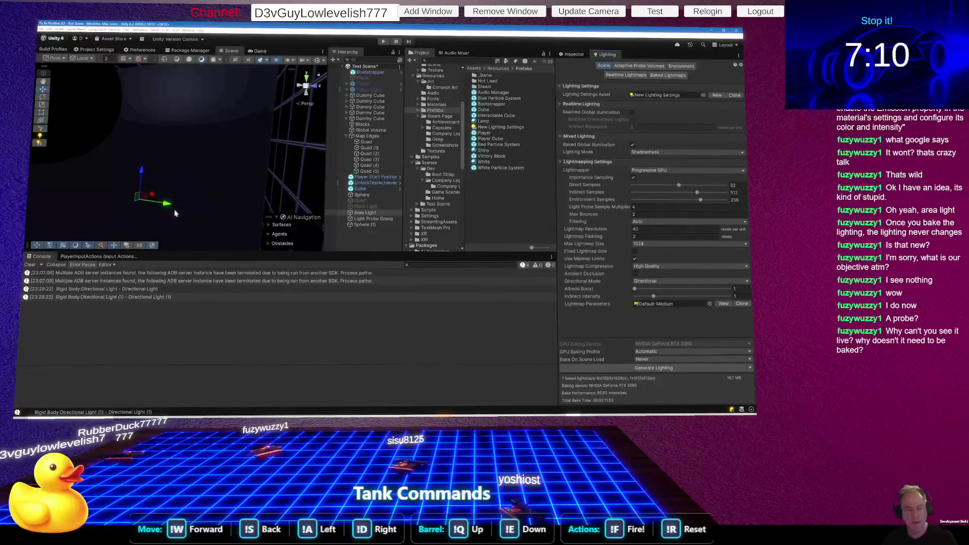
Generate the scene lighting, baking 7 lightmaps with the Progressive GPU lightmapper.
left_click(676, 369)
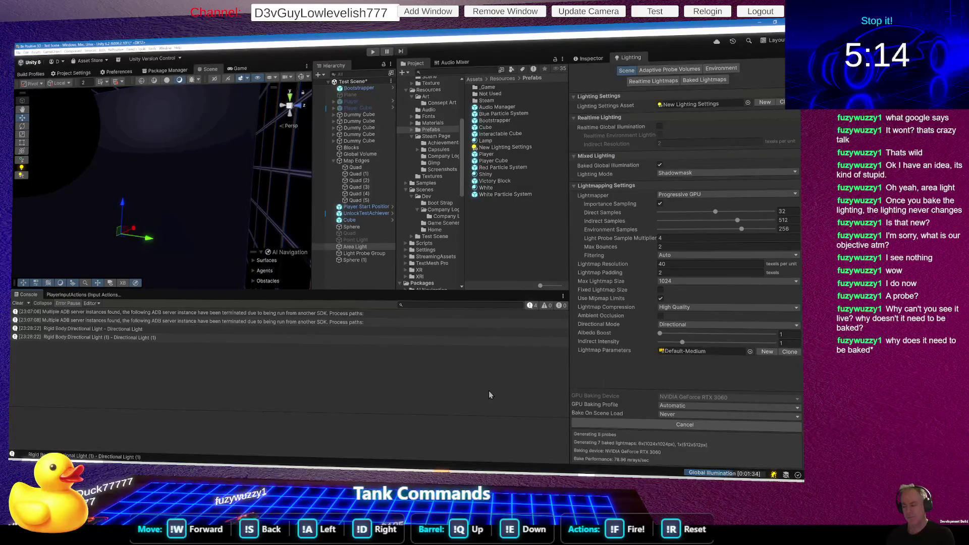
Orbit down the grid tunnel to inspect the completed bake's 7 lightmaps.
mouse_move(179, 232)
left_mouse_down()
mouse_move(116, 204)
mouse_move(181, 222)
left_mouse_up()
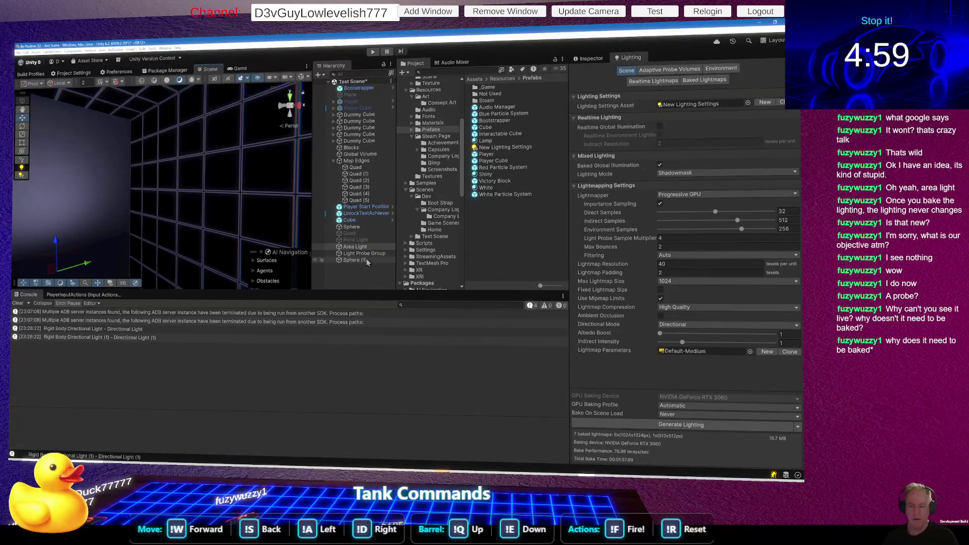
mouse_move(237, 222)
left_mouse_down()
mouse_move(478, 226)
mouse_move(500, 213)
left_mouse_up()
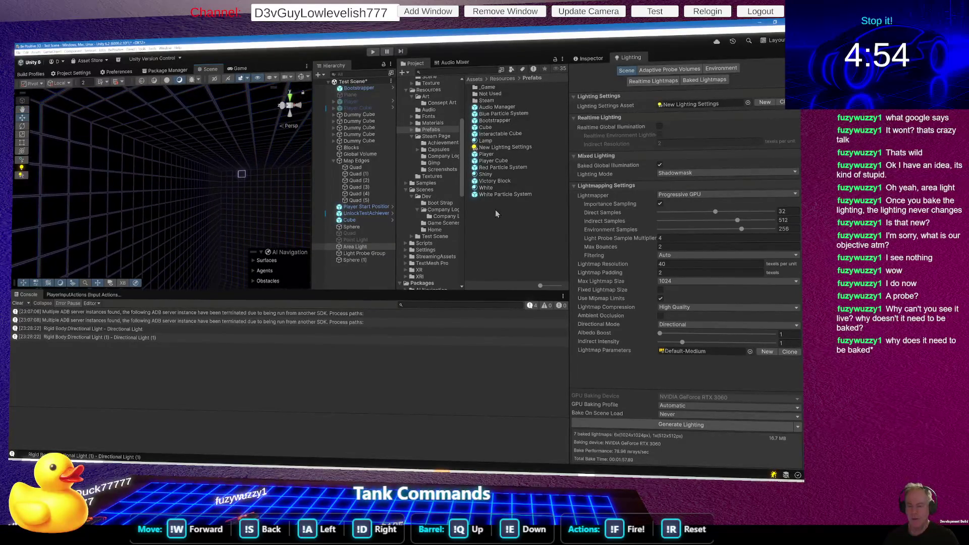
Show the Environment settings: Color ambient source, Custom reflections, intensity multiplier 1.
right_click(348, 270)
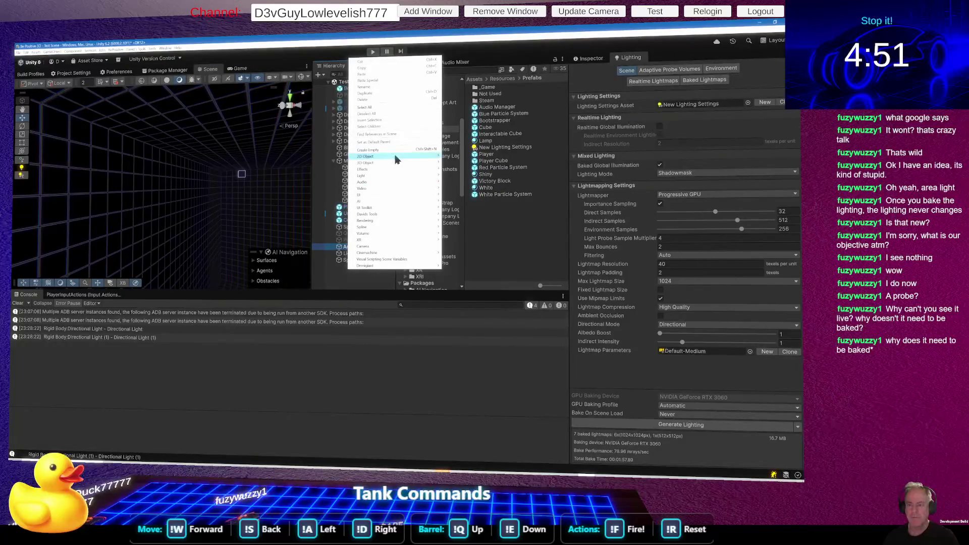
mouse_move(396, 217)
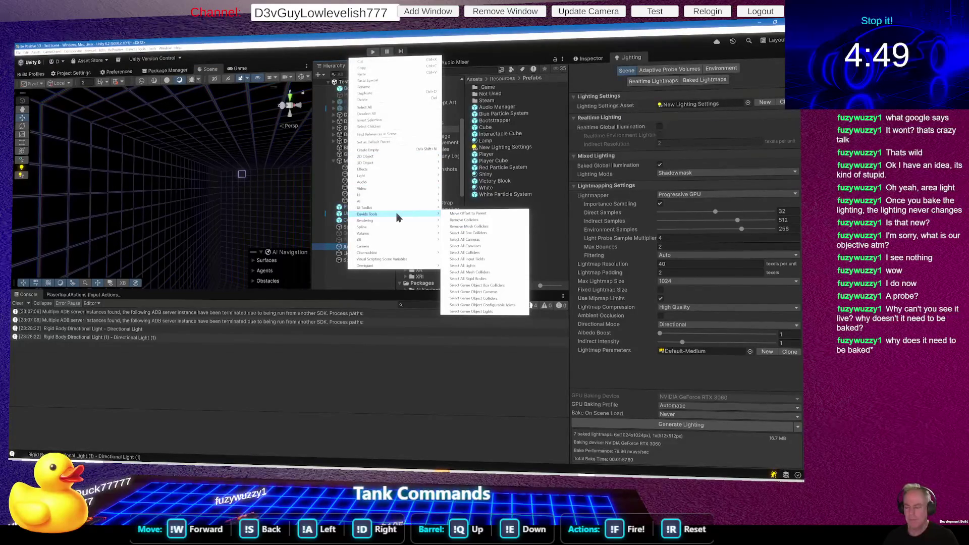
left_click(722, 69)
left_click(722, 68)
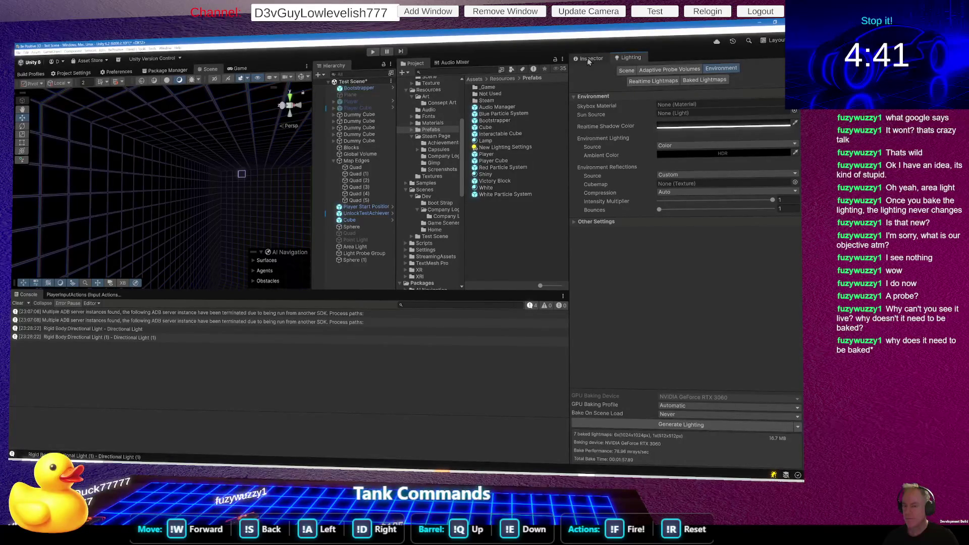
right_click(367, 187)
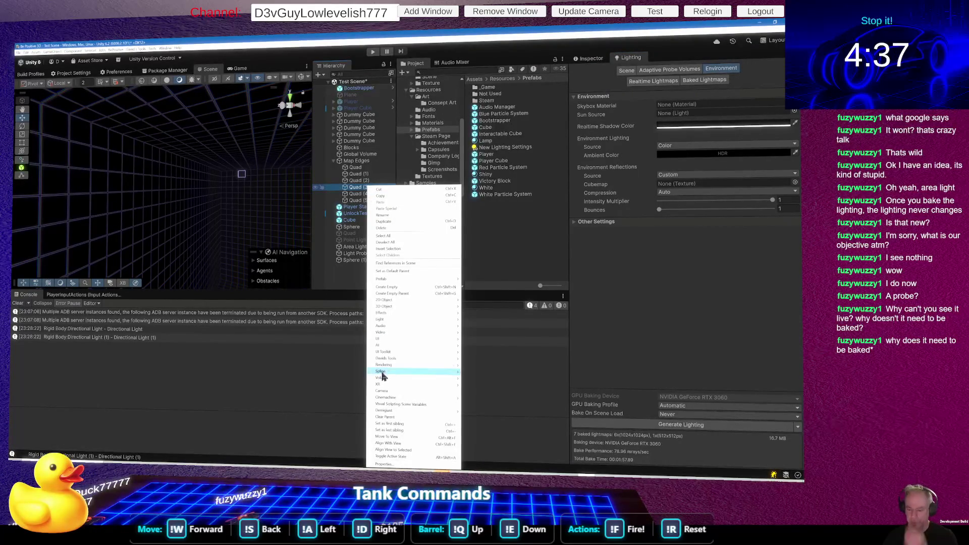
mouse_move(386, 398)
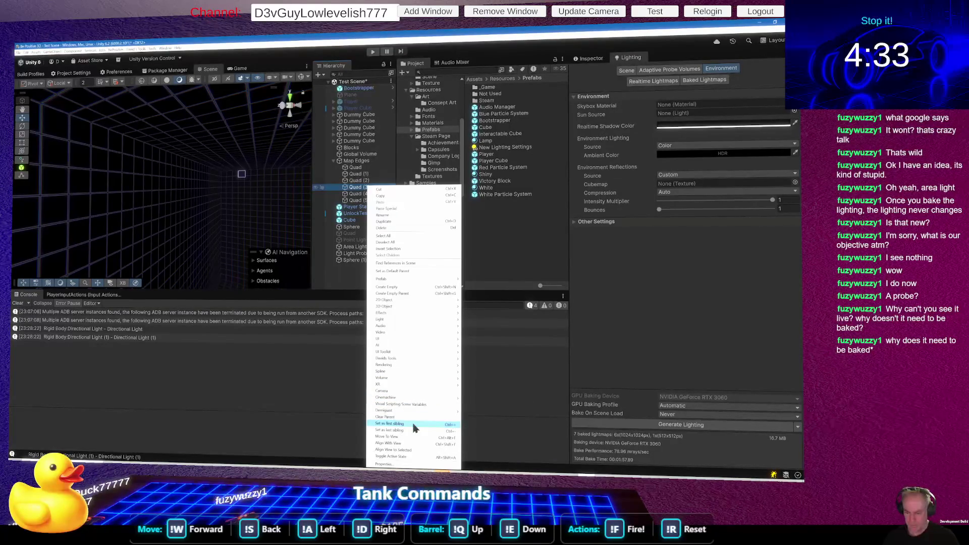
left_click(331, 362)
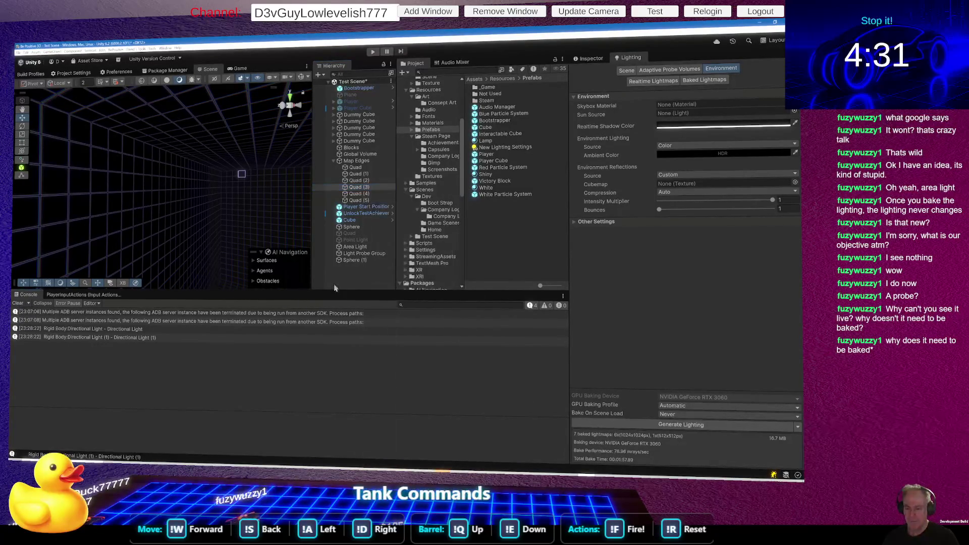
right_click(338, 274)
mouse_move(348, 271)
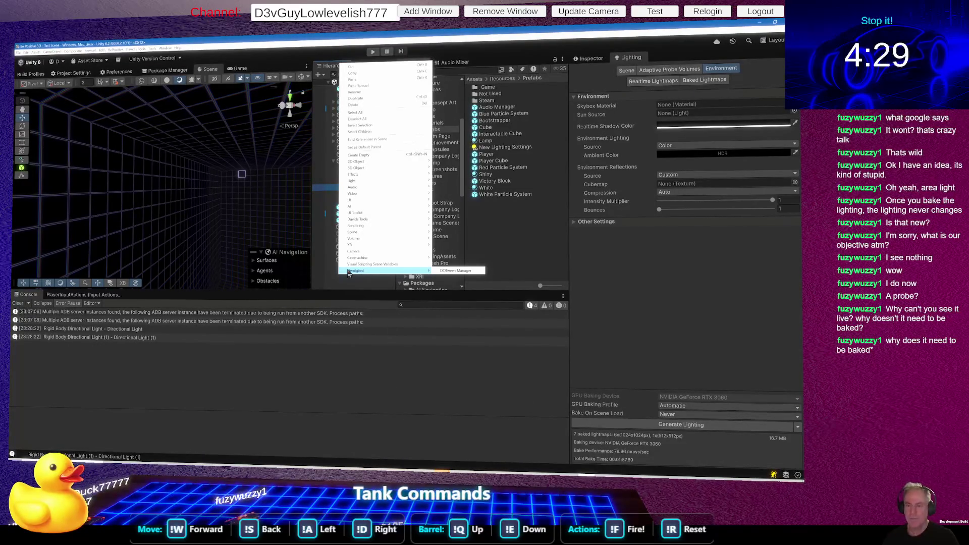
left_click(516, 231)
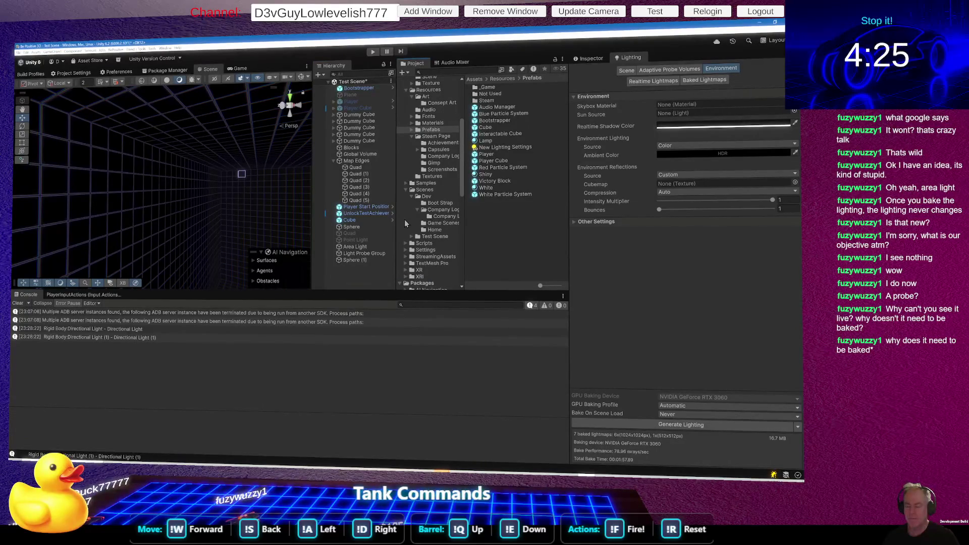
Run Davids Tools > Select All Lights and check the Point Light console entry.
right_click(351, 271)
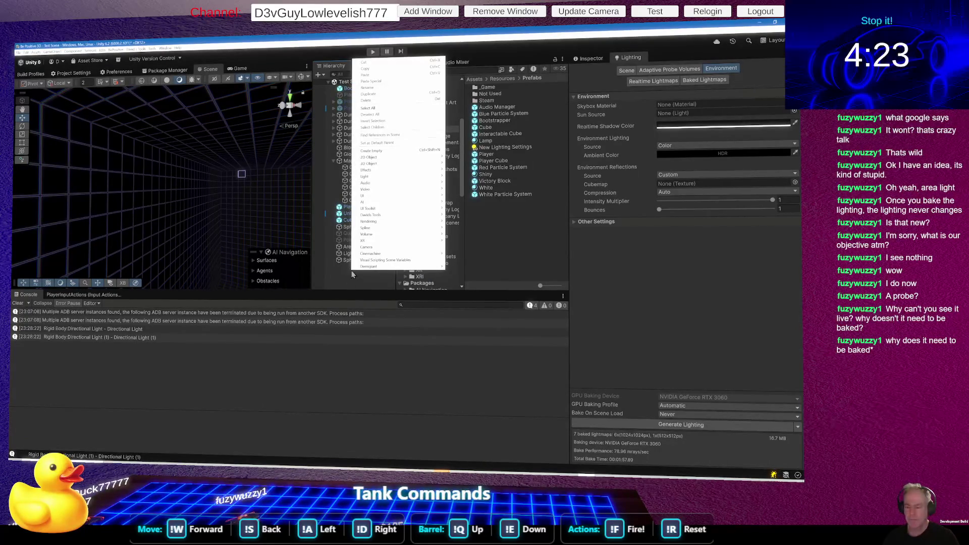
mouse_move(386, 177)
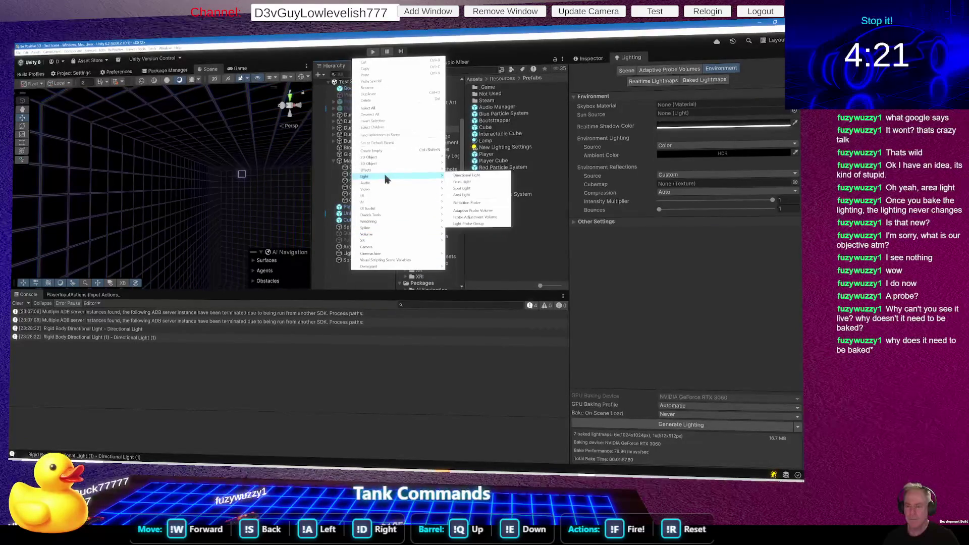
mouse_move(409, 216)
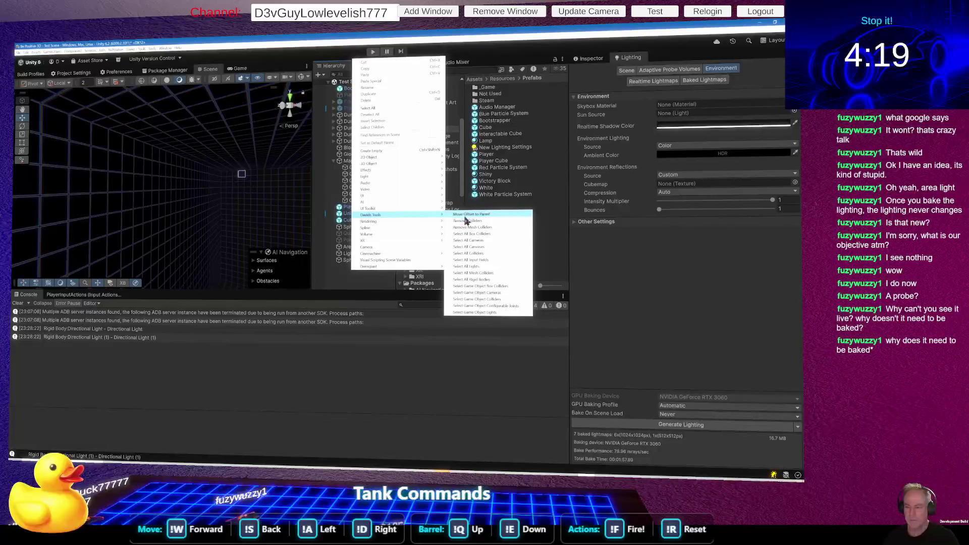
left_click(486, 271)
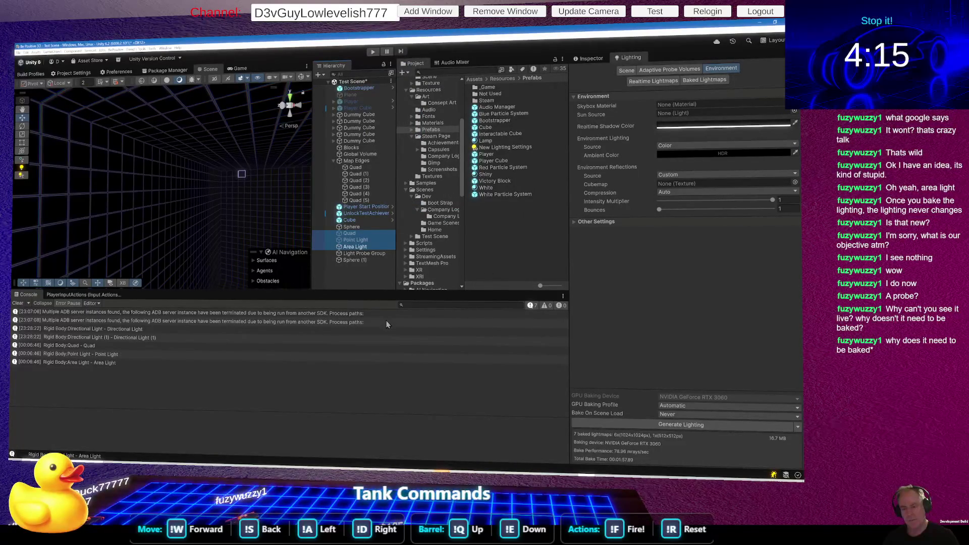
left_click(382, 356)
left_click(357, 233)
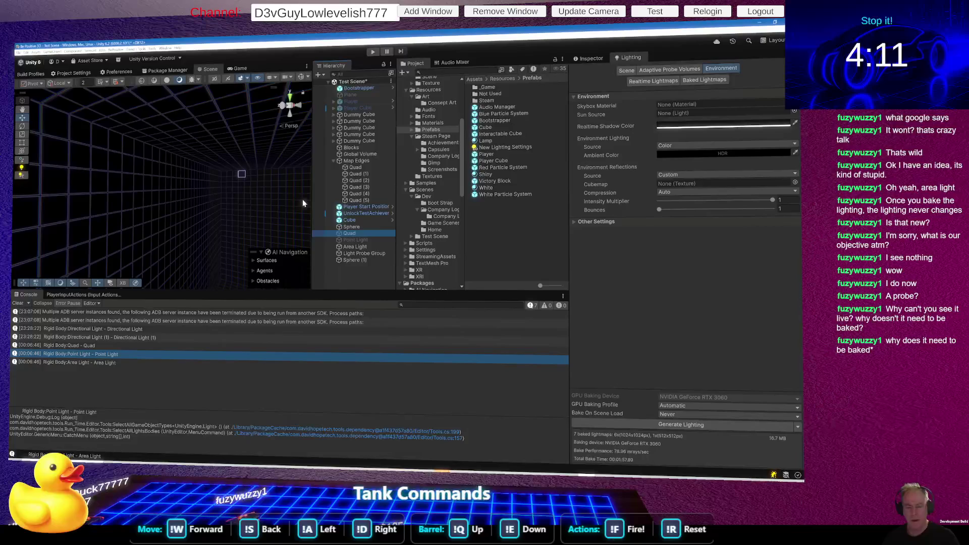
mouse_move(234, 221)
left_mouse_down()
mouse_move(185, 216)
mouse_move(303, 227)
left_mouse_up()
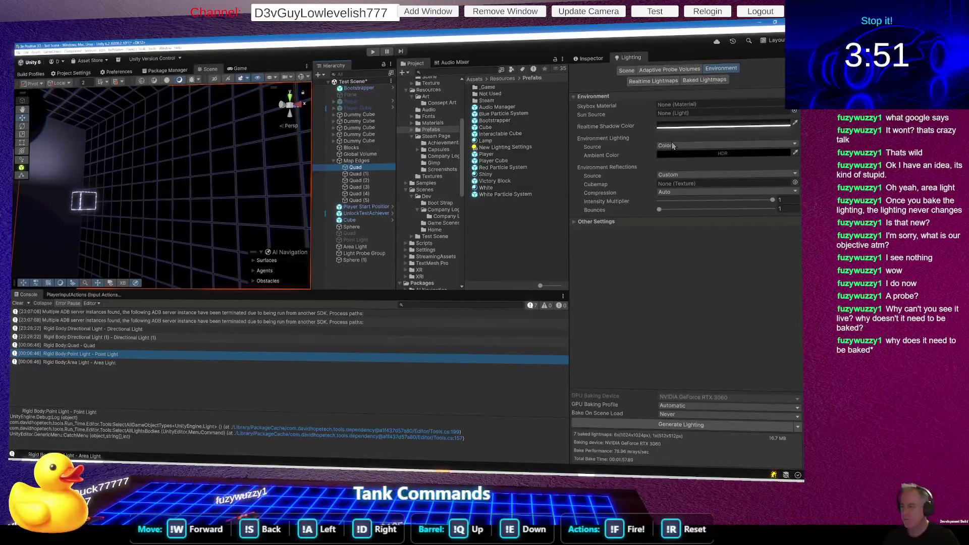
Select the Quad wall's Wall Edges material to view its Emission and Baked GI settings.
left_click(594, 59)
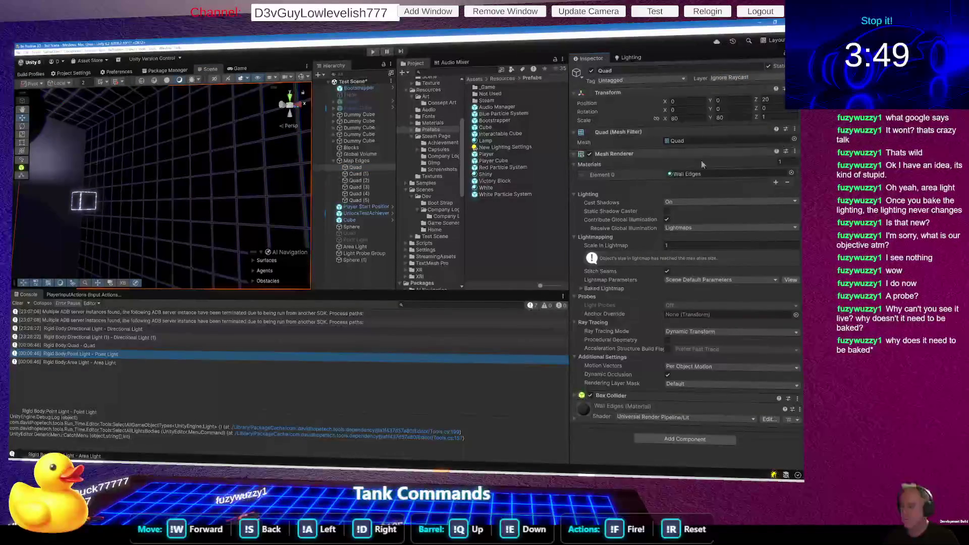
left_click(691, 174)
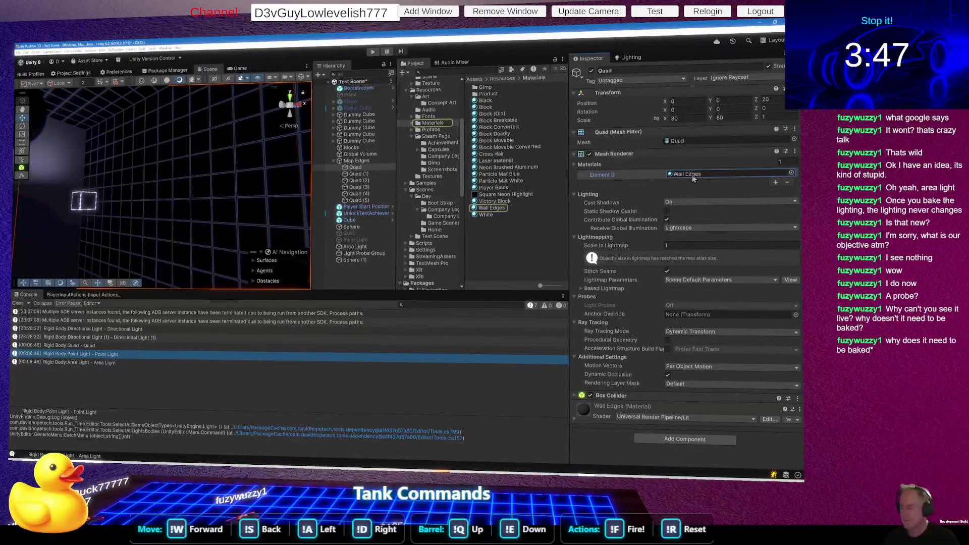
left_click(693, 175)
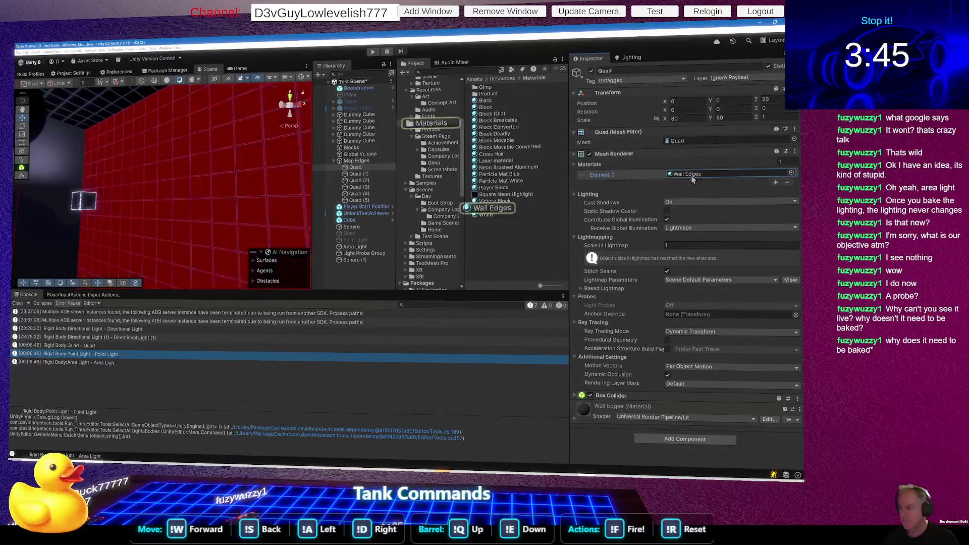
left_click(496, 208)
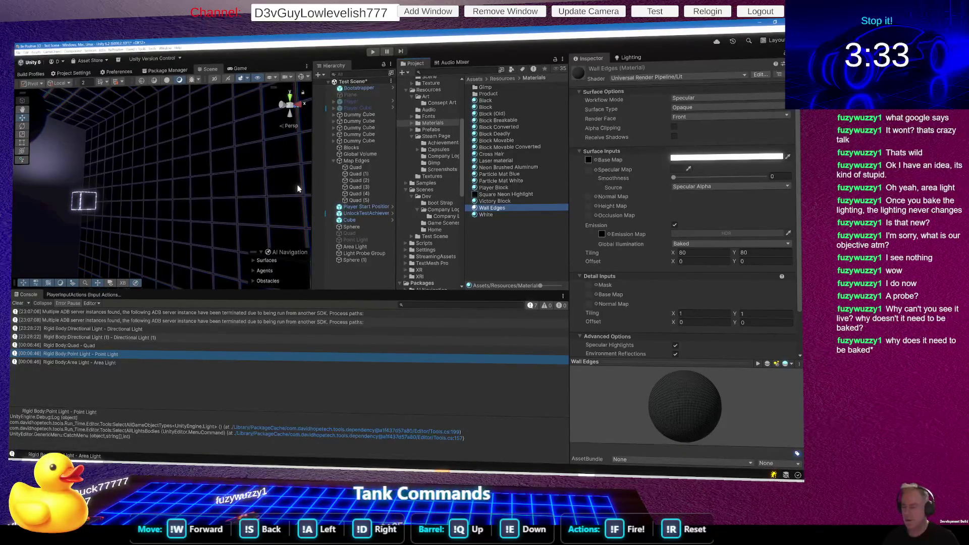
mouse_move(260, 209)
left_mouse_down()
mouse_move(173, 221)
mouse_move(179, 226)
left_mouse_up()
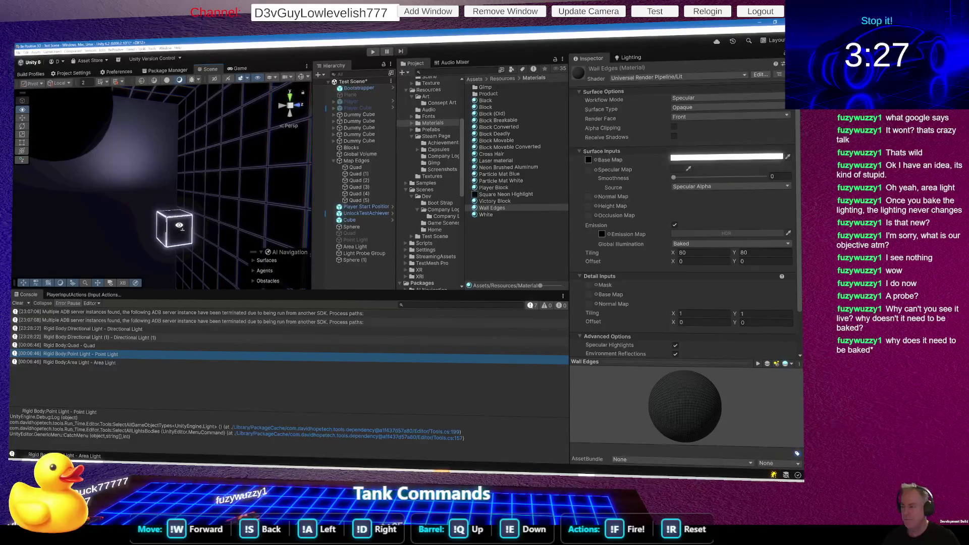
Set the Wall Edges base colour alpha to 100 for opaque white.
left_click(751, 156)
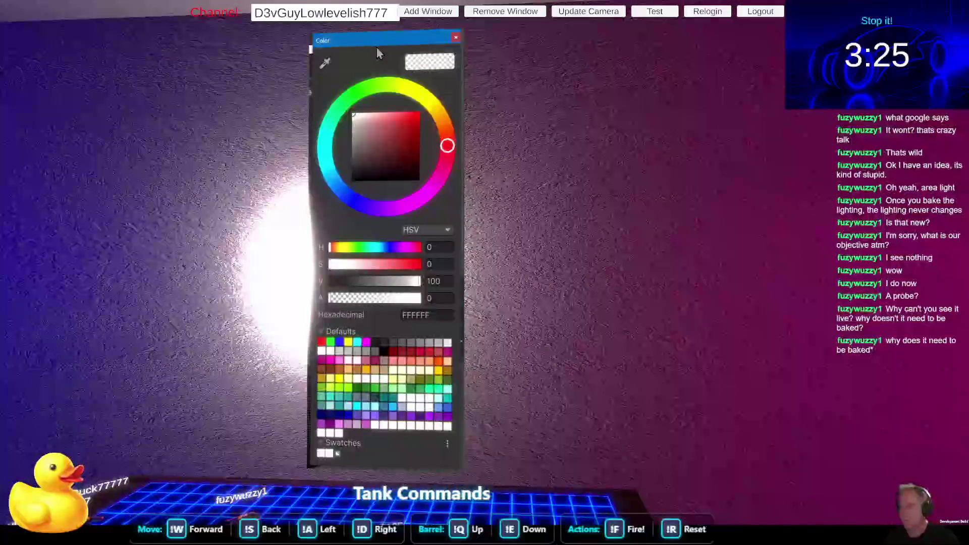
left_click(437, 298)
type("100")
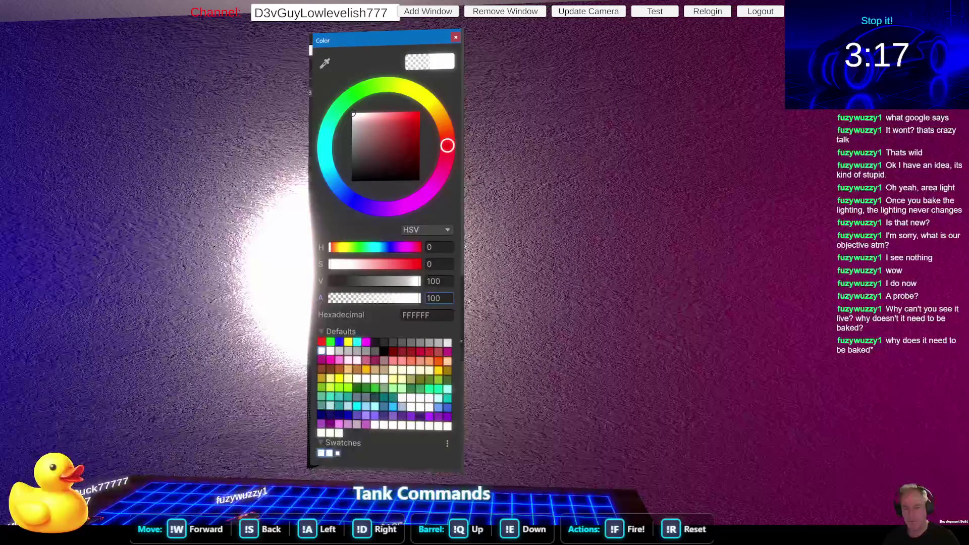
Raise the Light Probe Group to Y 7.39 and show the Lighting environment settings.
mouse_move(131, 205)
left_mouse_down()
mouse_move(111, 213)
mouse_move(126, 196)
mouse_move(220, 210)
left_mouse_up()
left_click(82, 191)
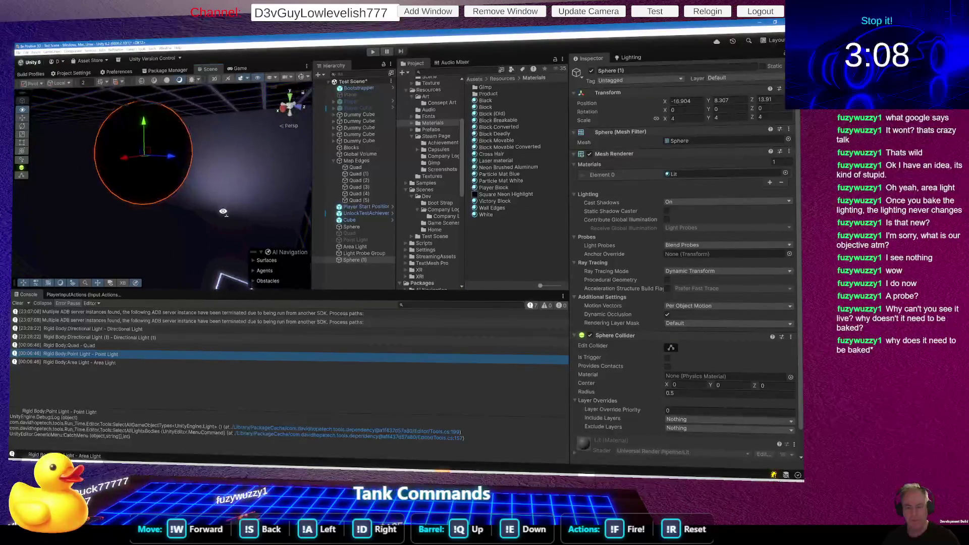
left_click(361, 253)
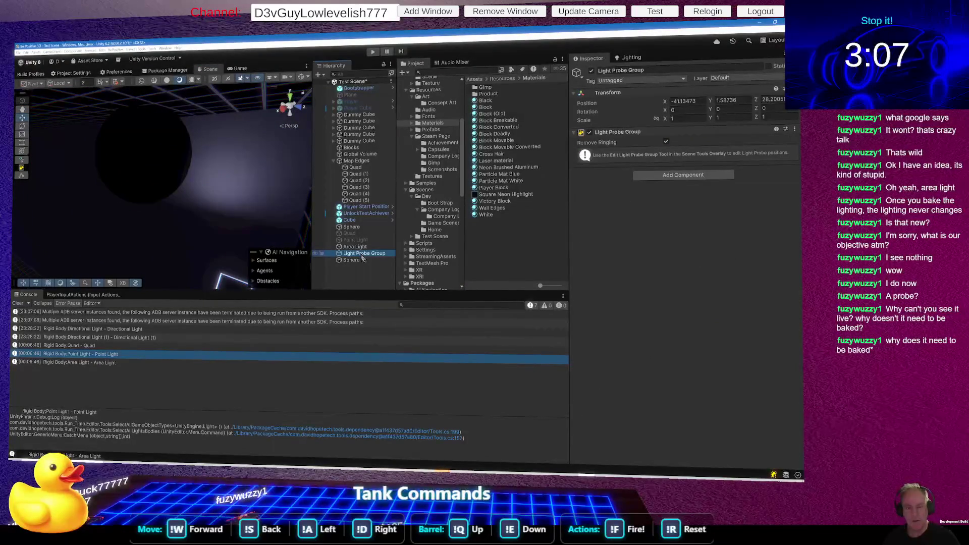
key("f")
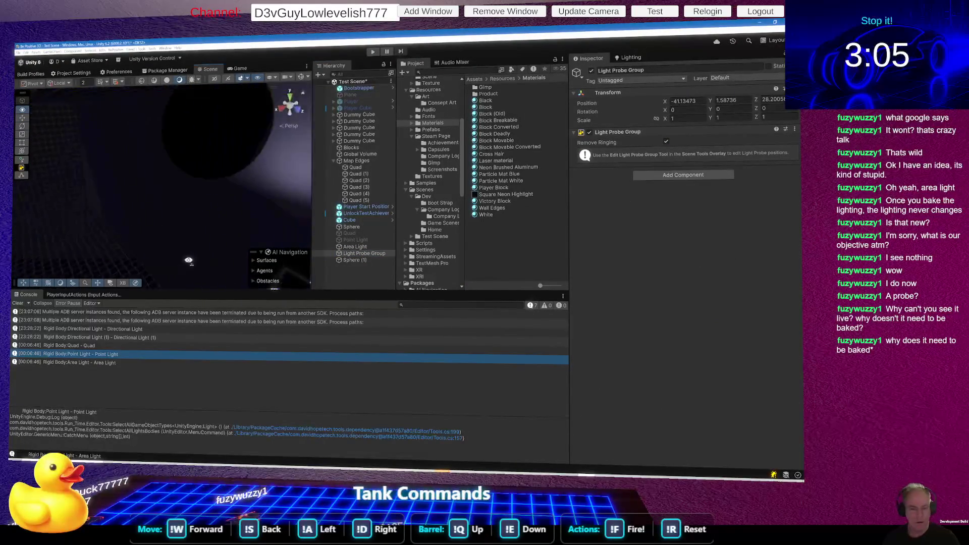
mouse_move(217, 237)
left_mouse_down()
mouse_move(173, 256)
mouse_move(202, 264)
mouse_move(96, 247)
mouse_move(77, 255)
left_mouse_up()
mouse_move(160, 249)
left_mouse_down()
mouse_move(143, 261)
mouse_move(212, 217)
mouse_move(204, 209)
left_mouse_up()
right_click(201, 206)
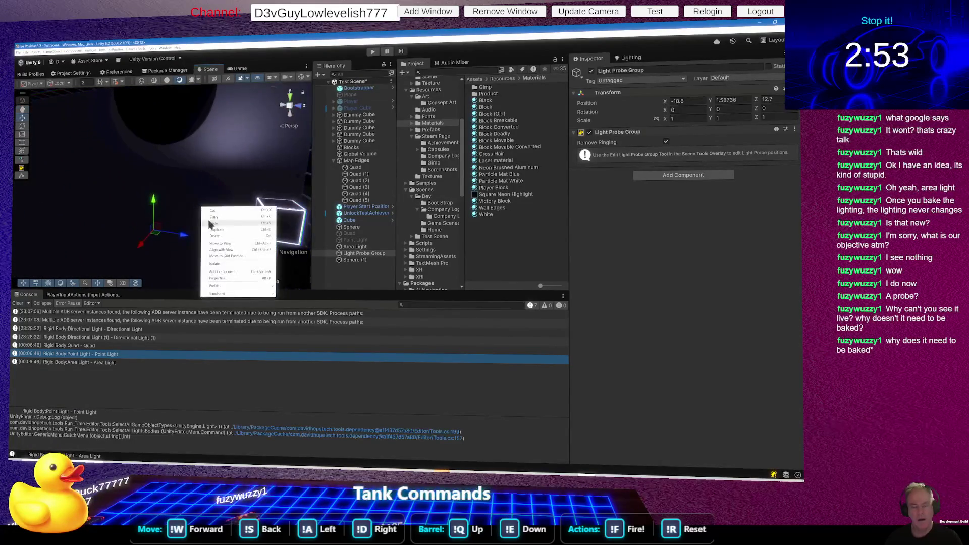
left_click_drag(142, 241, 17, 238)
mouse_move(74, 175)
left_mouse_down()
mouse_move(94, 206)
mouse_move(68, 252)
mouse_move(75, 267)
mouse_move(82, 198)
mouse_move(56, 207)
mouse_move(237, 263)
mouse_move(189, 229)
left_mouse_up()
mouse_move(151, 192)
left_mouse_down()
mouse_move(124, 151)
mouse_move(110, 147)
left_mouse_up()
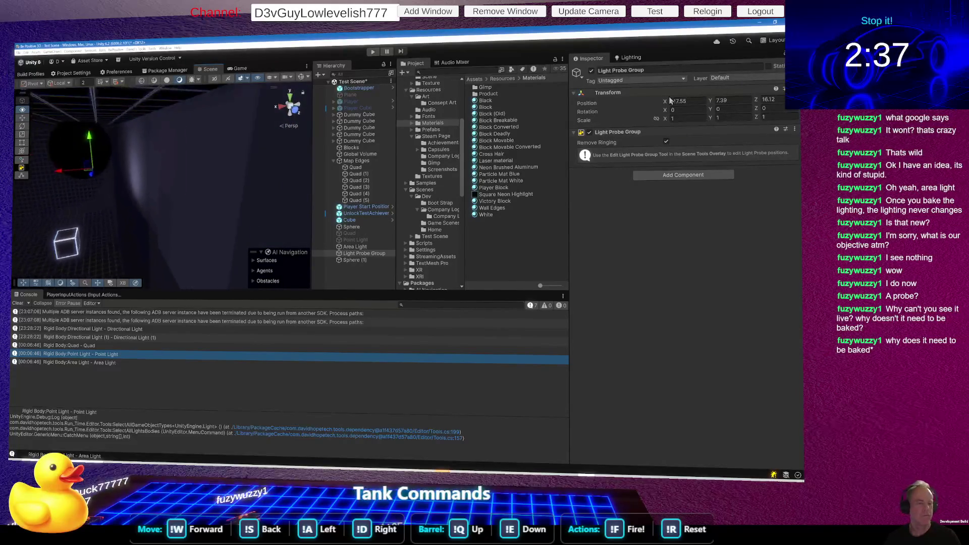
key("f")
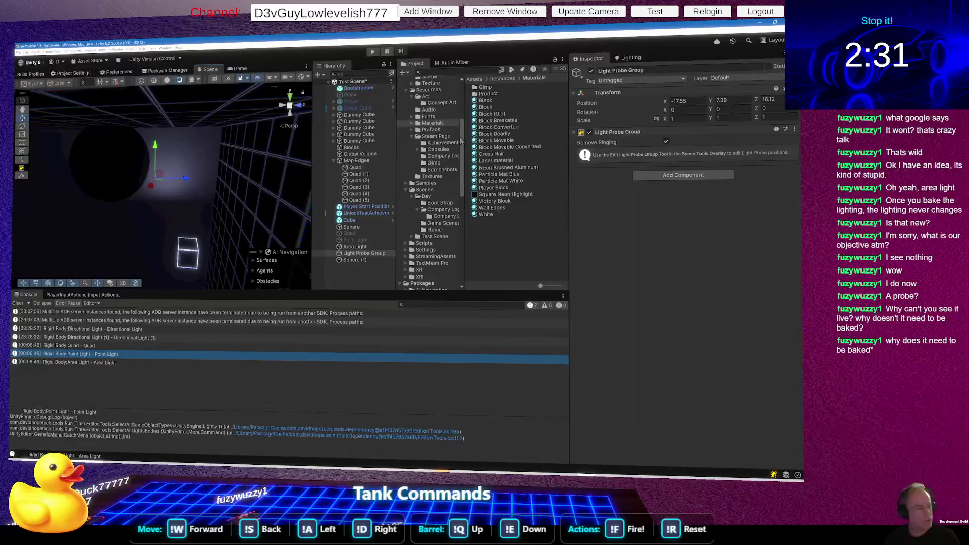
left_click(631, 58)
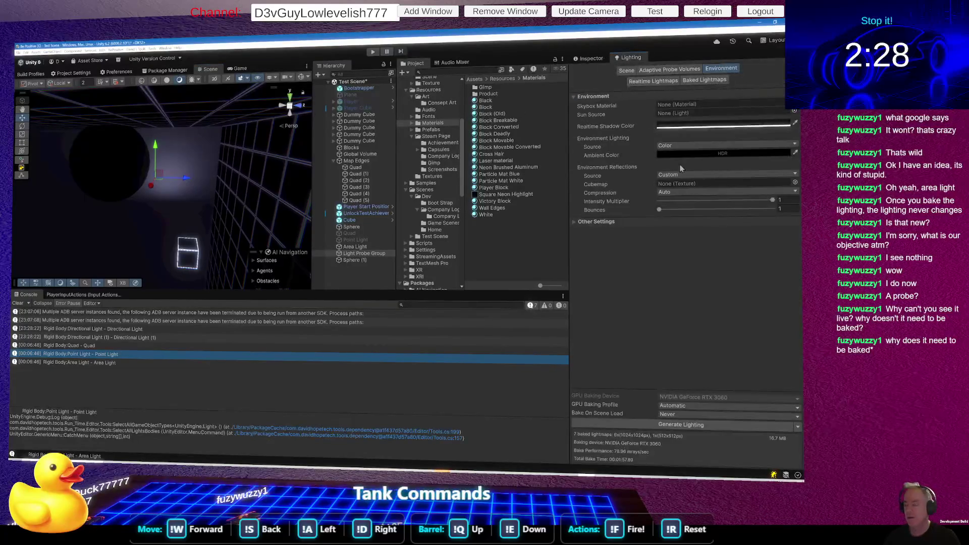
Generate Lighting with the current environment settings and inspect the baked result.
left_click(682, 424)
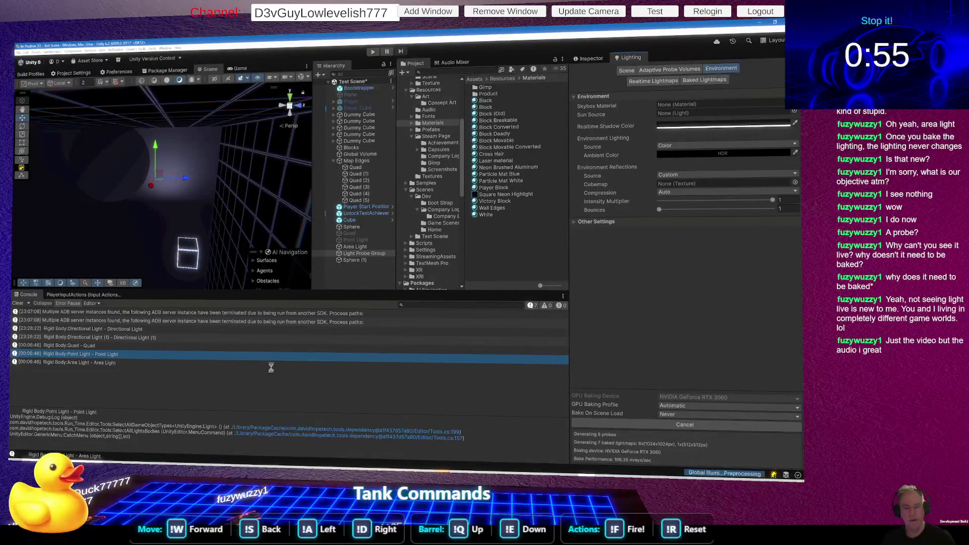
mouse_move(164, 196)
left_mouse_down()
mouse_move(173, 261)
mouse_move(171, 210)
mouse_move(74, 82)
mouse_move(70, 101)
mouse_move(96, 158)
mouse_move(125, 167)
mouse_move(103, 183)
mouse_move(142, 197)
mouse_move(280, 180)
mouse_move(111, 189)
mouse_move(145, 188)
left_mouse_up()
Select the sphere and orbit to view it and the glowing cube under the new bake.
left_click(126, 166)
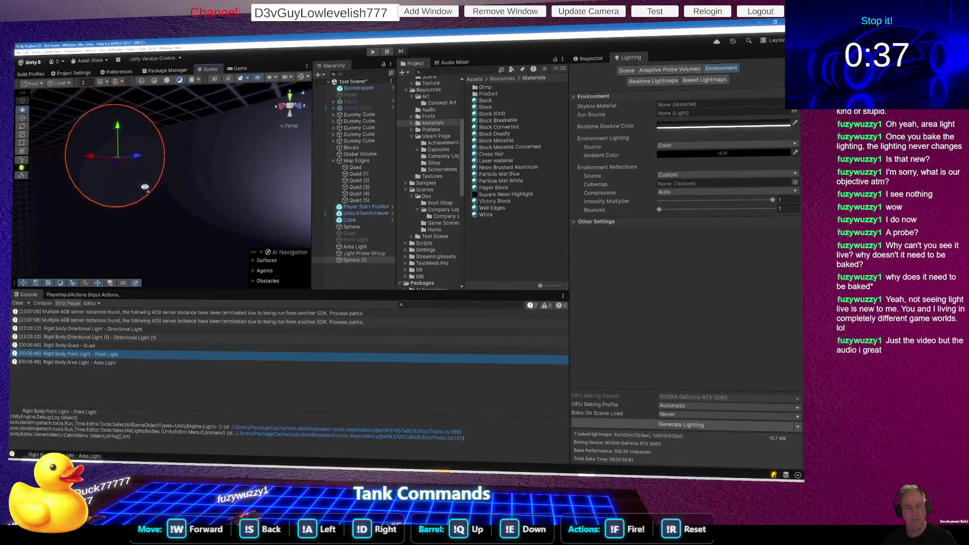
mouse_move(209, 177)
left_mouse_down()
mouse_move(114, 182)
mouse_move(267, 157)
left_mouse_up()
mouse_move(300, 230)
left_mouse_down()
mouse_move(154, 179)
mouse_move(179, 165)
mouse_move(199, 172)
mouse_move(351, 262)
mouse_move(373, 241)
mouse_move(381, 256)
left_mouse_up()
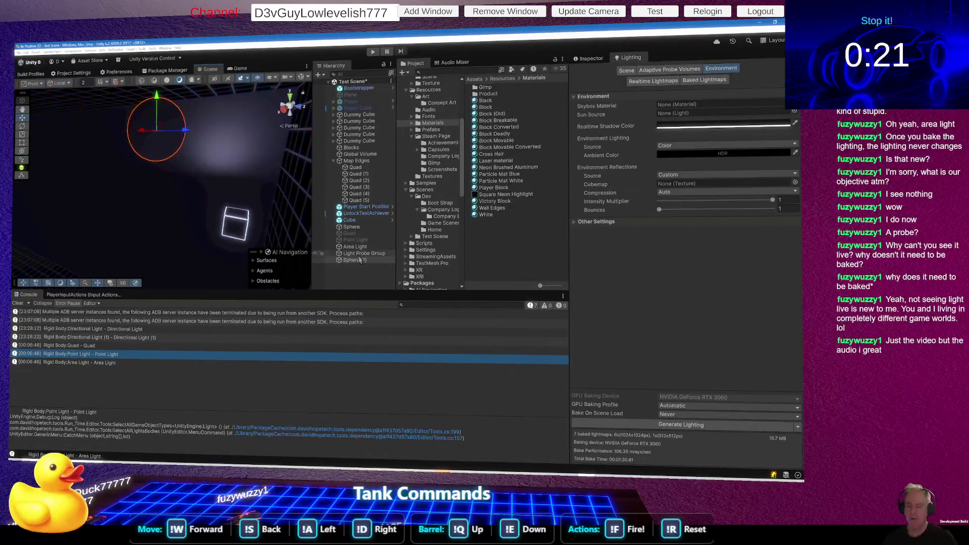
right_click(344, 276)
Create a Light > Probe Adjustment Volume and view its properties in the Inspector.
mouse_move(367, 261)
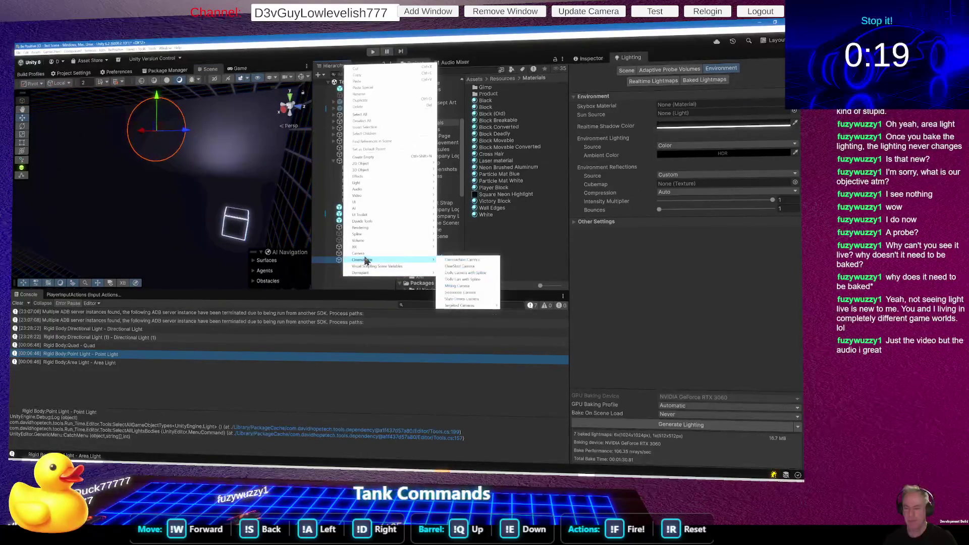
mouse_move(370, 187)
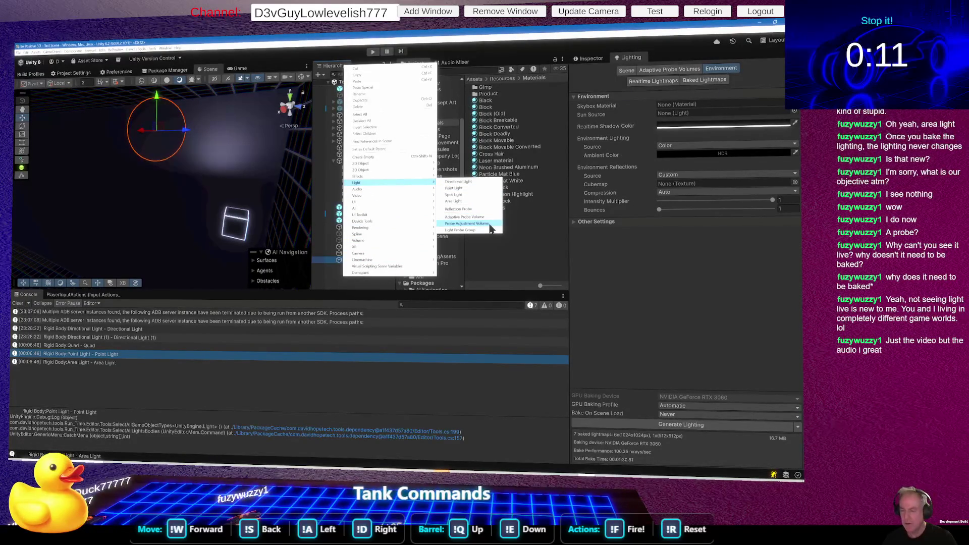
left_click(490, 225)
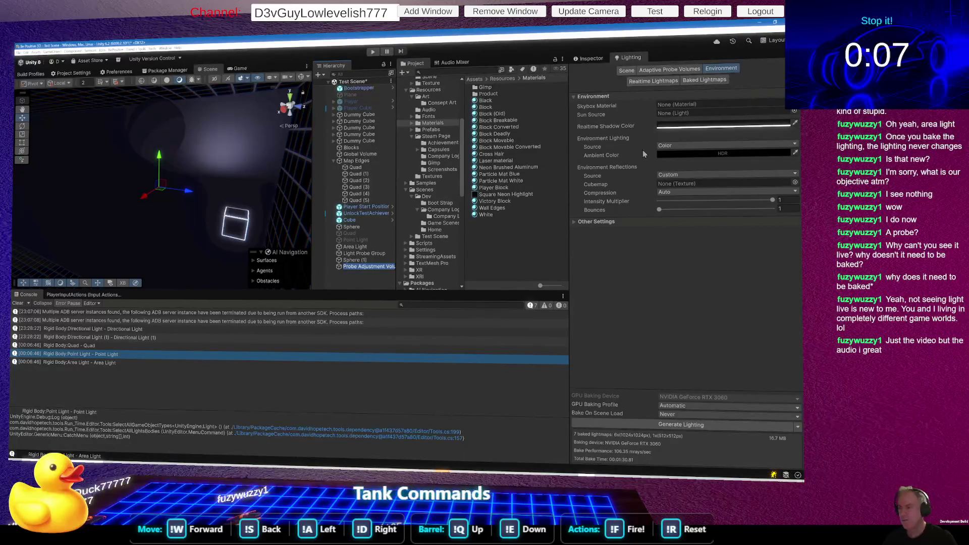
left_click(585, 59)
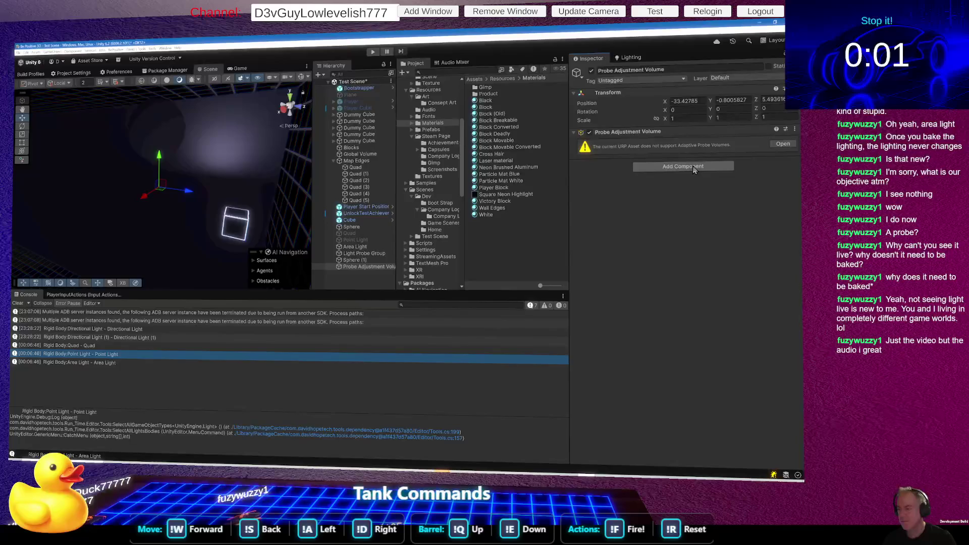
Delete Sphere (1), the Probe Adjustment Volume, Light Probe Group and Area Light.
left_click(694, 168)
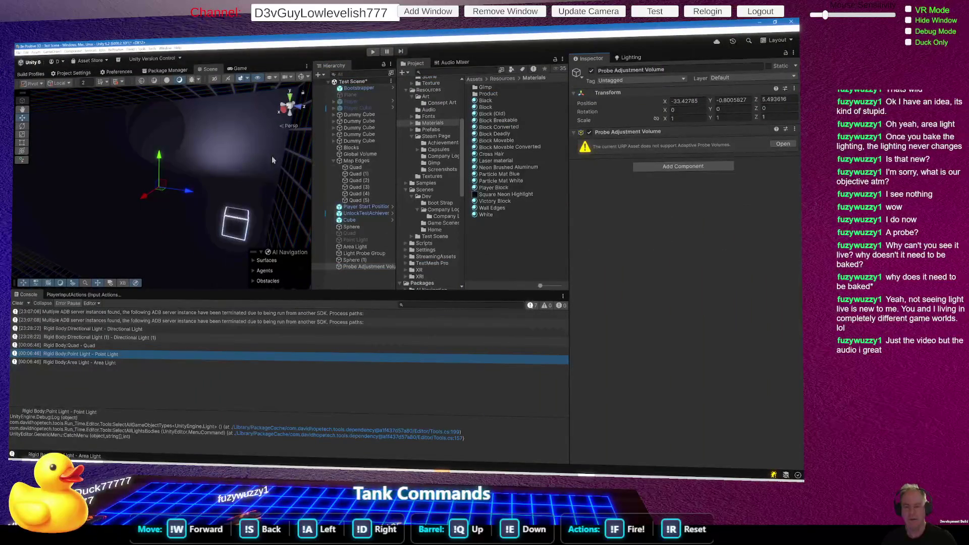
mouse_move(233, 175)
left_mouse_down()
mouse_move(205, 165)
mouse_move(220, 177)
left_mouse_up()
left_click(200, 182)
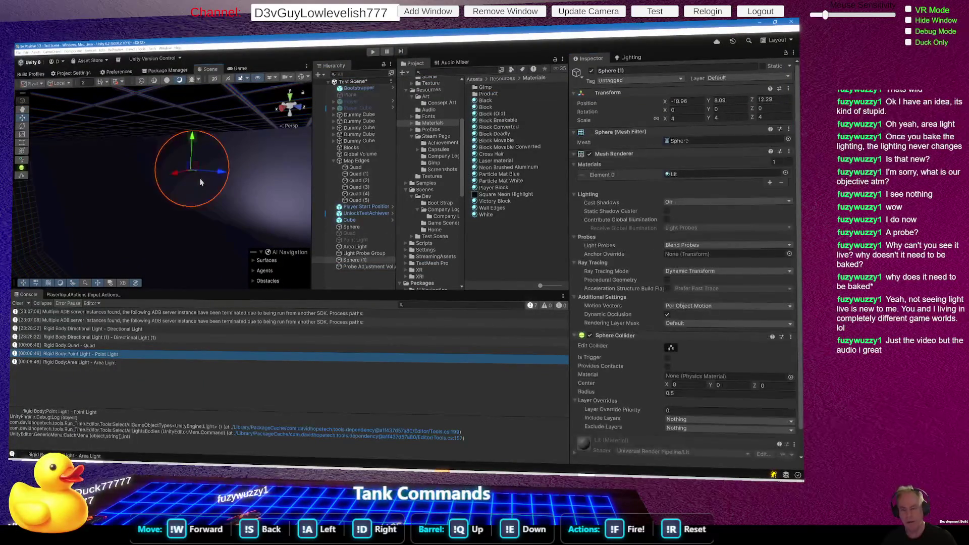
key("Delete")
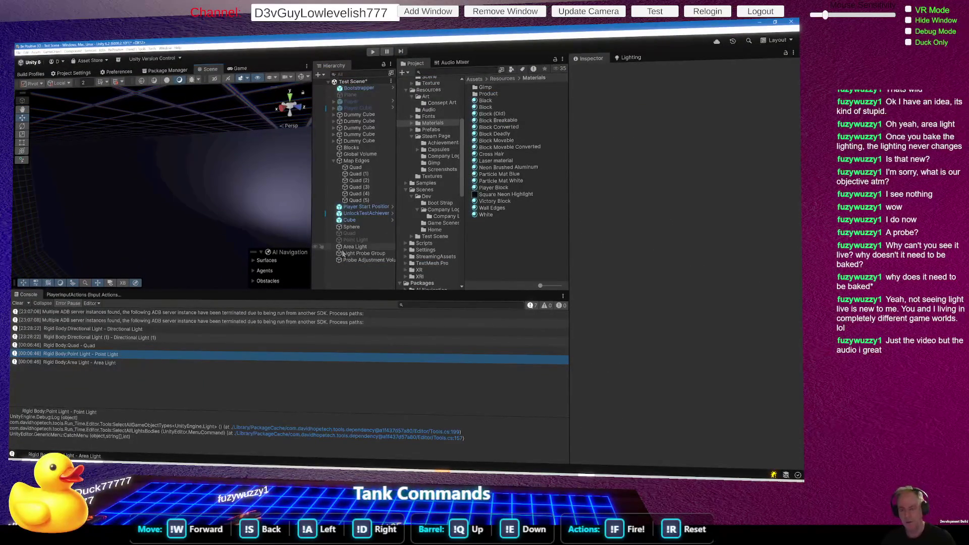
left_click(370, 260)
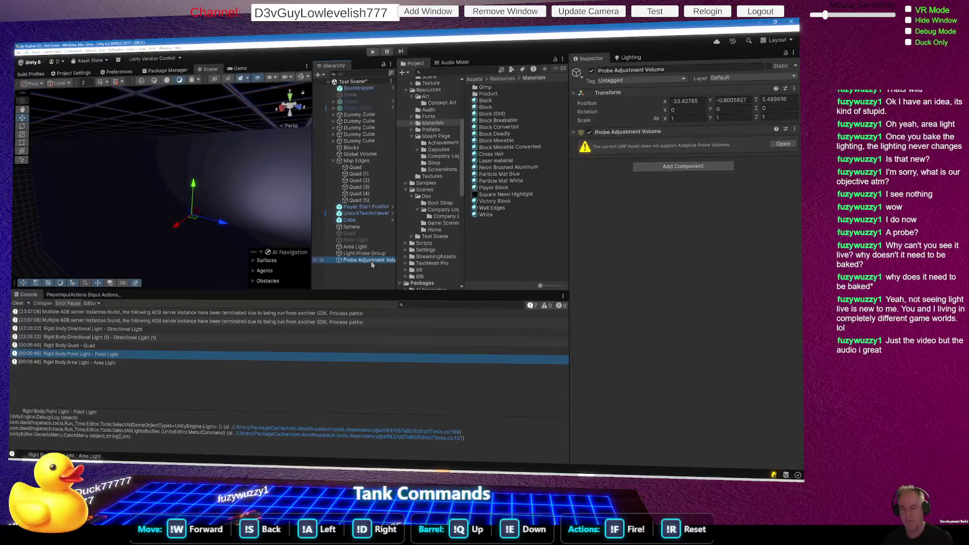
left_click(368, 254, "shift")
key("Delete")
left_click(358, 247)
key("Delete")
mouse_move(264, 210)
left_mouse_down()
mouse_move(321, 193)
mouse_move(384, 197)
mouse_move(494, 152)
mouse_move(337, 181)
left_mouse_up()
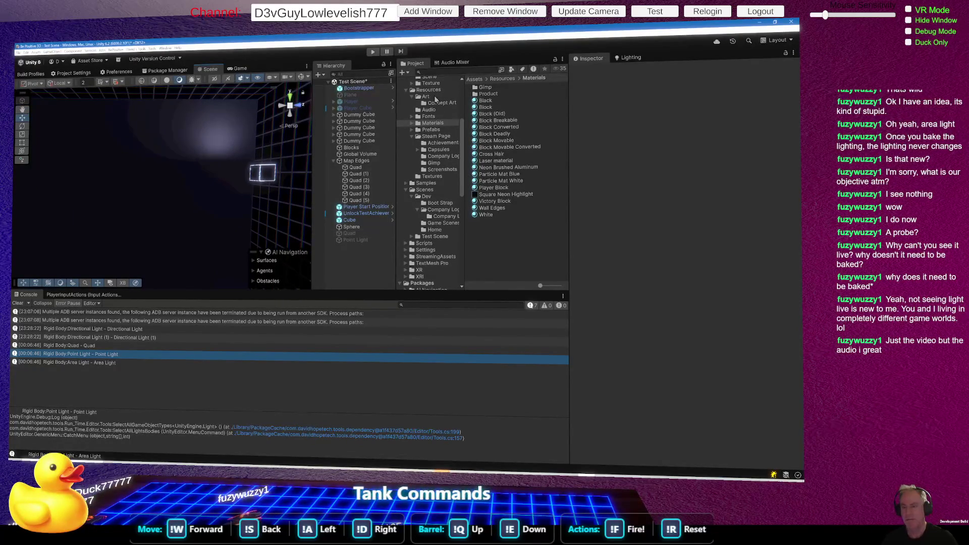
Check the Lighting environment settings, then select and frame the Point Light and show its properties.
left_click(628, 57)
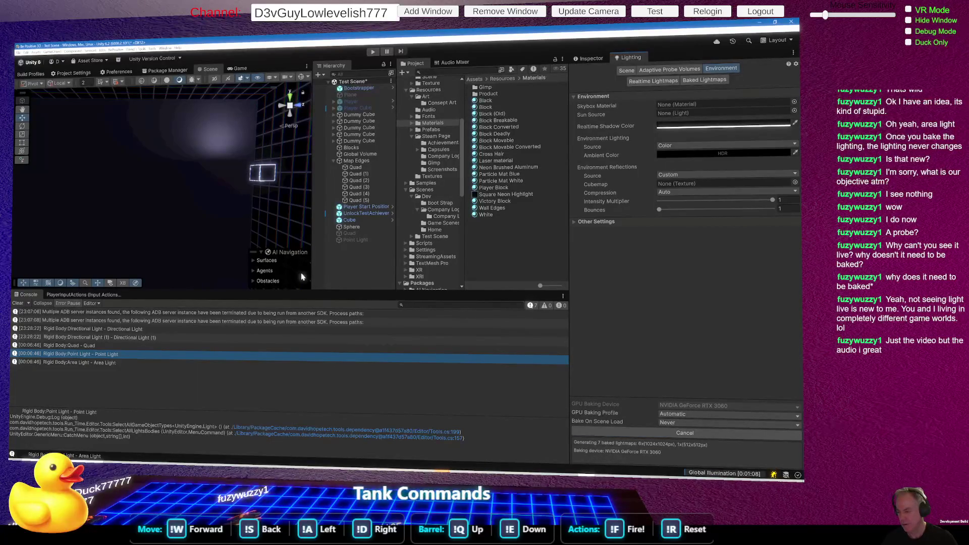
mouse_move(225, 190)
left_mouse_down()
mouse_move(223, 225)
mouse_move(82, 276)
mouse_move(151, 252)
mouse_move(90, 252)
mouse_move(121, 262)
mouse_move(131, 233)
mouse_move(172, 243)
mouse_move(211, 226)
mouse_move(180, 217)
mouse_move(237, 237)
mouse_move(263, 232)
left_mouse_up()
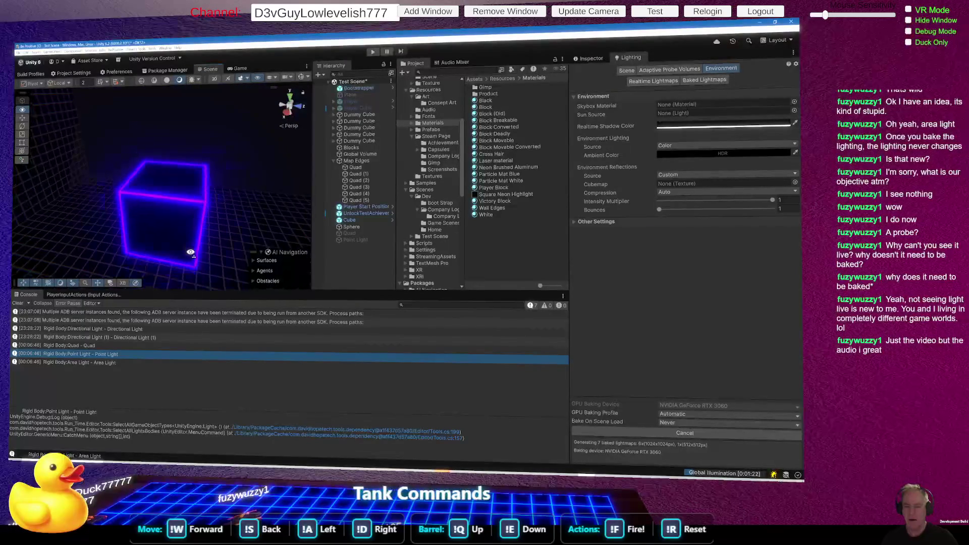
left_click(360, 241)
double_click(364, 240)
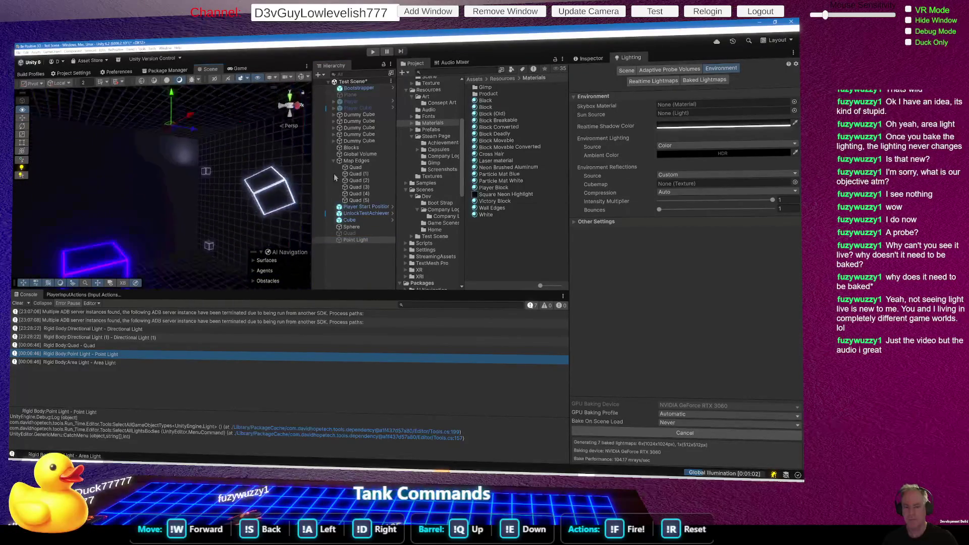
mouse_move(166, 192)
left_mouse_down()
mouse_move(99, 212)
mouse_move(303, 277)
mouse_move(366, 274)
mouse_move(387, 316)
mouse_move(371, 186)
left_mouse_up()
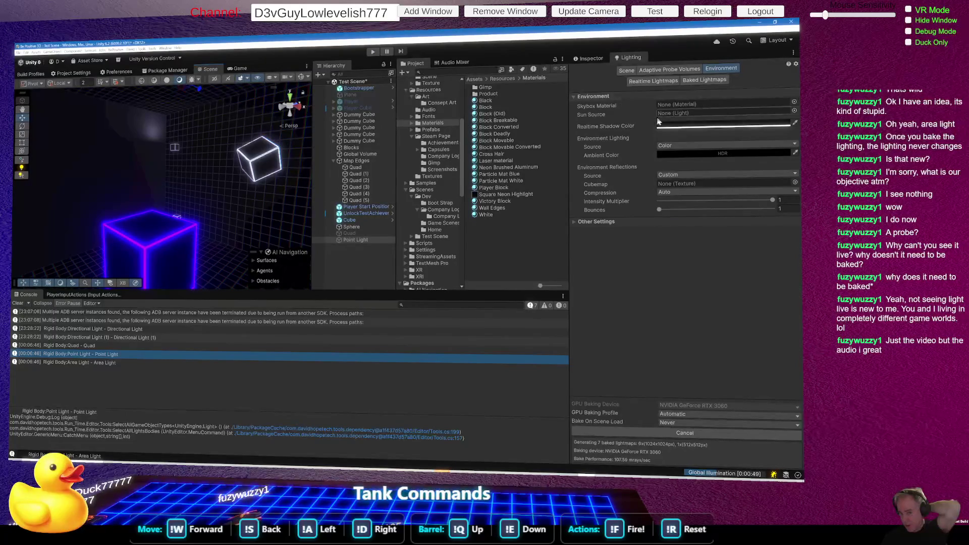
left_click(591, 59)
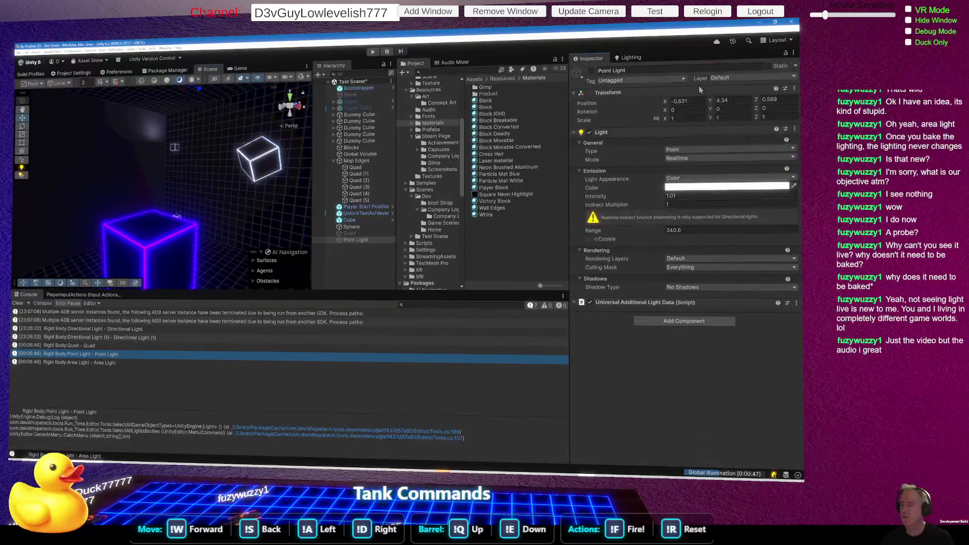
Raise the Point Light's intensity to about 14.92 and lift it higher in the scene.
left_click_drag(603, 196, 694, 200)
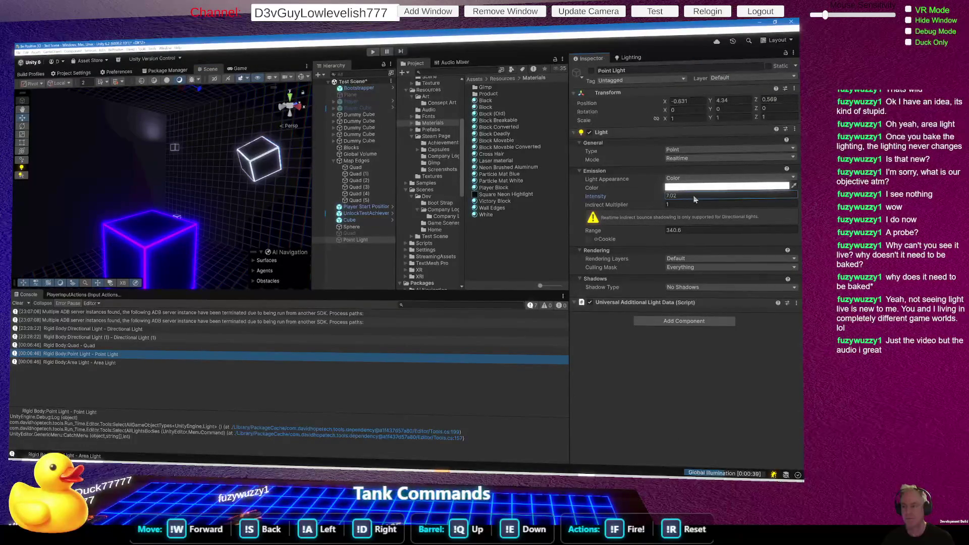
left_click_drag(120, 170, 215, 229)
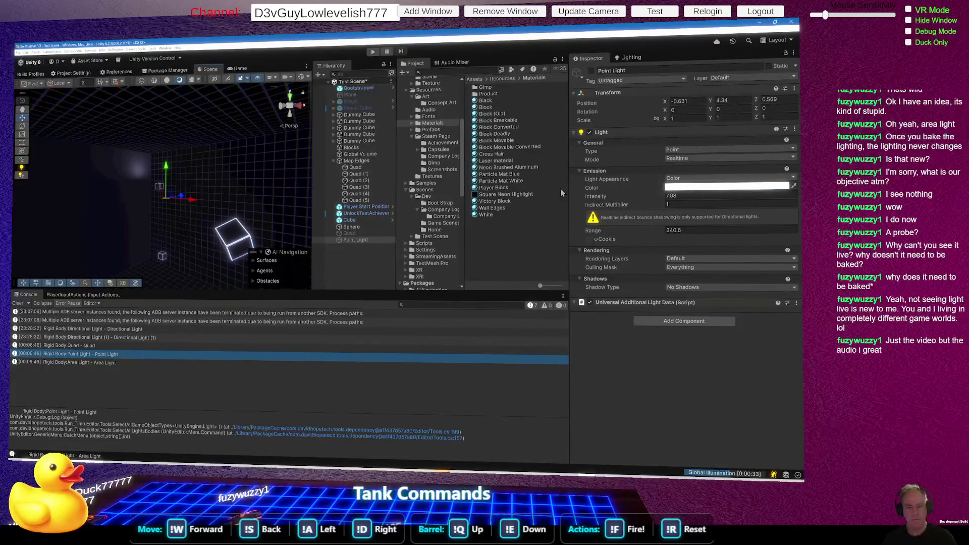
left_click(596, 197)
left_click_drag(664, 189, 711, 185)
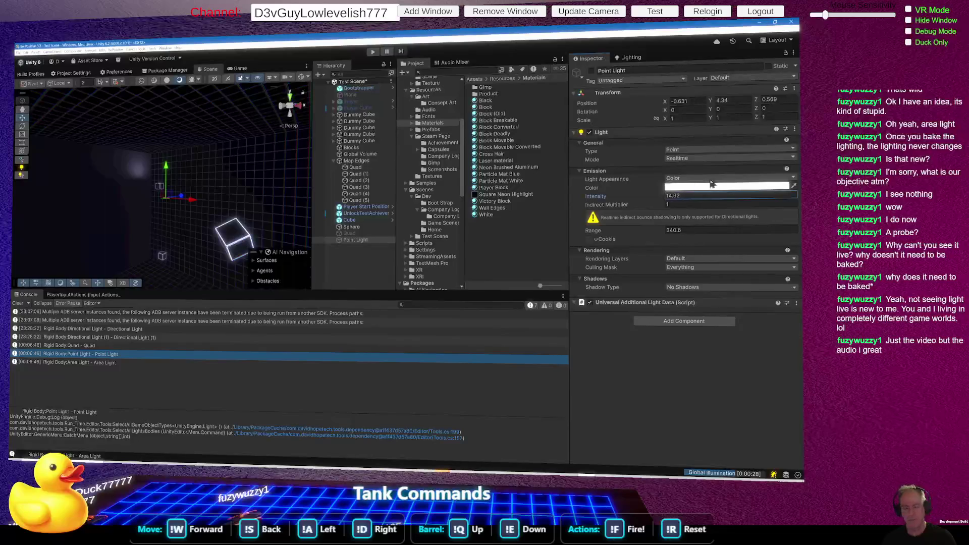
left_click(167, 180)
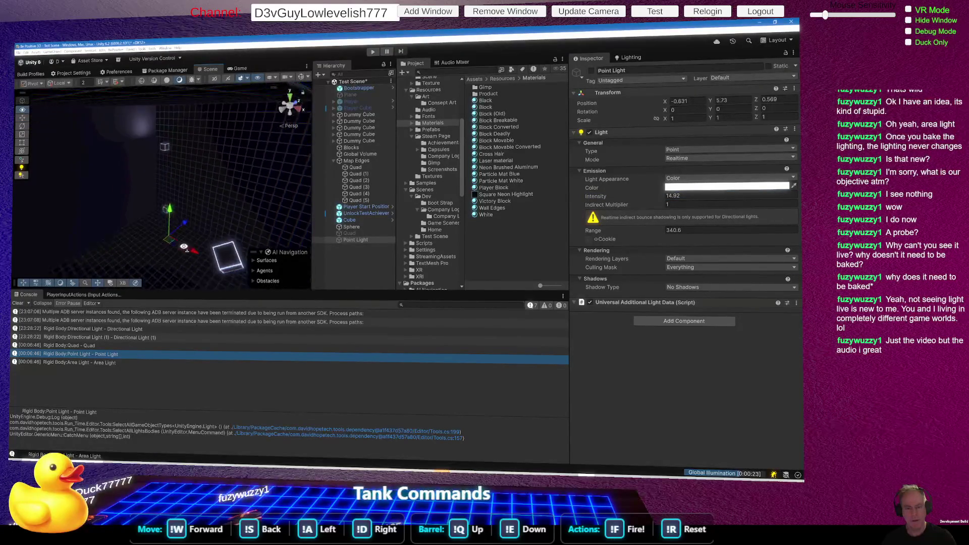
mouse_move(170, 222)
left_mouse_down()
mouse_move(183, 187)
mouse_move(183, 135)
left_mouse_up()
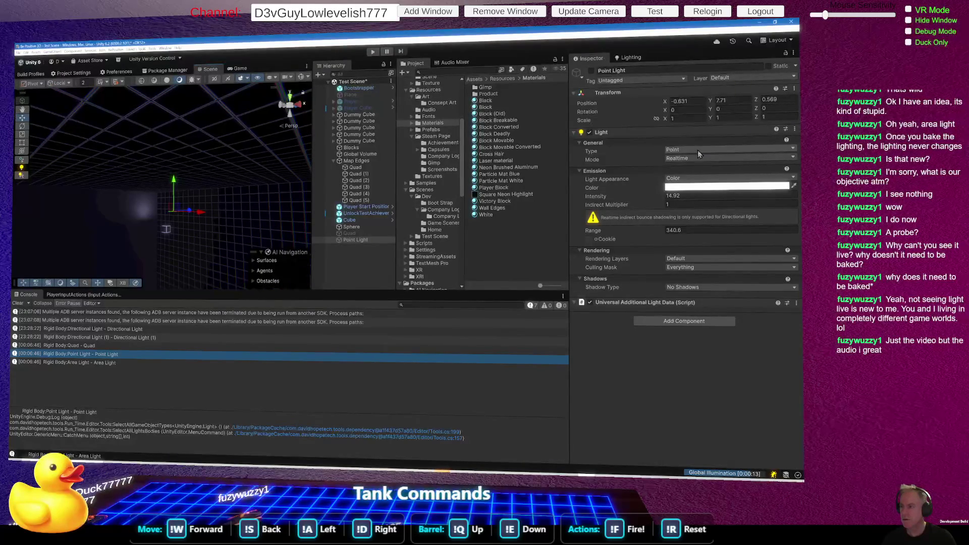
Re-enable the Point Light, set its intensity to about 16.57, and move it onto the Sphere.
left_click(592, 71)
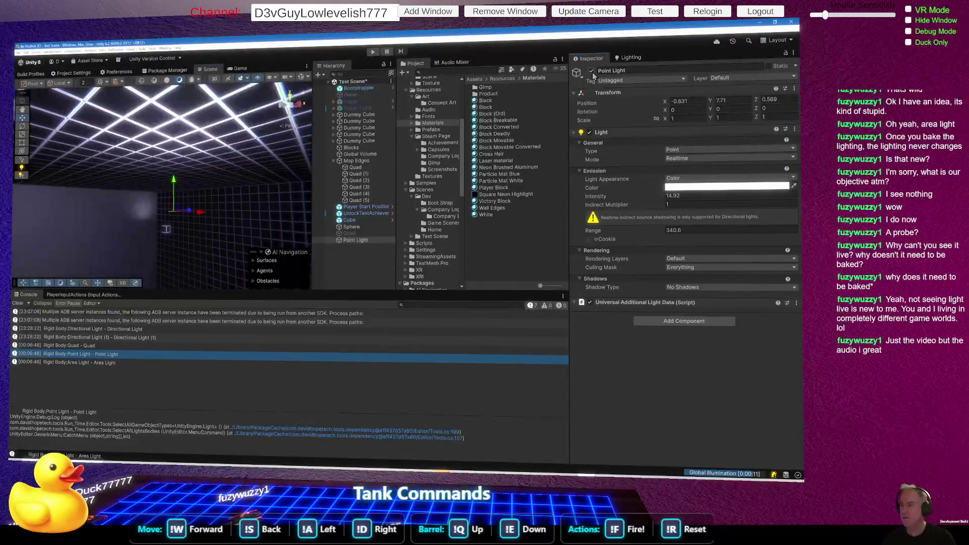
mouse_move(194, 169)
left_mouse_down()
mouse_move(158, 236)
mouse_move(220, 268)
mouse_move(194, 252)
left_mouse_up()
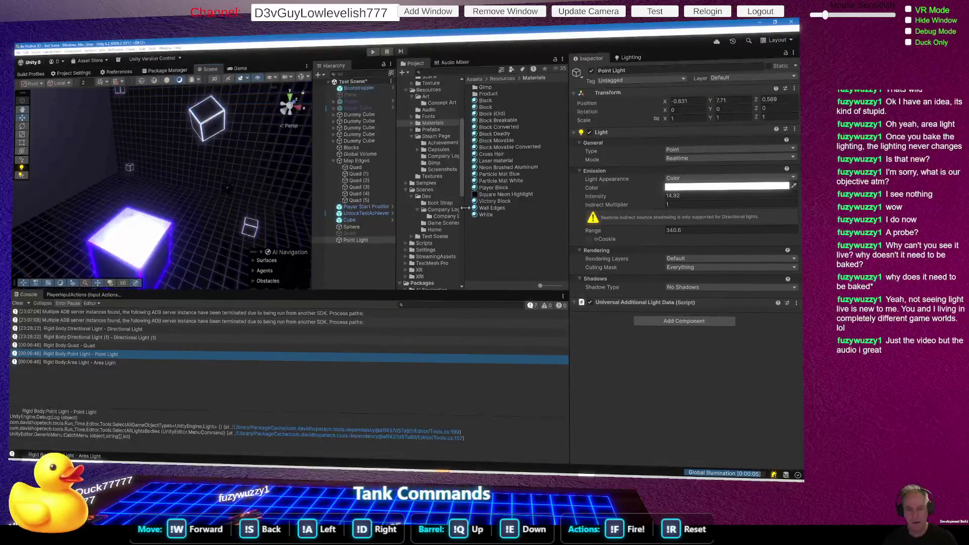
left_click(678, 195)
type("1")
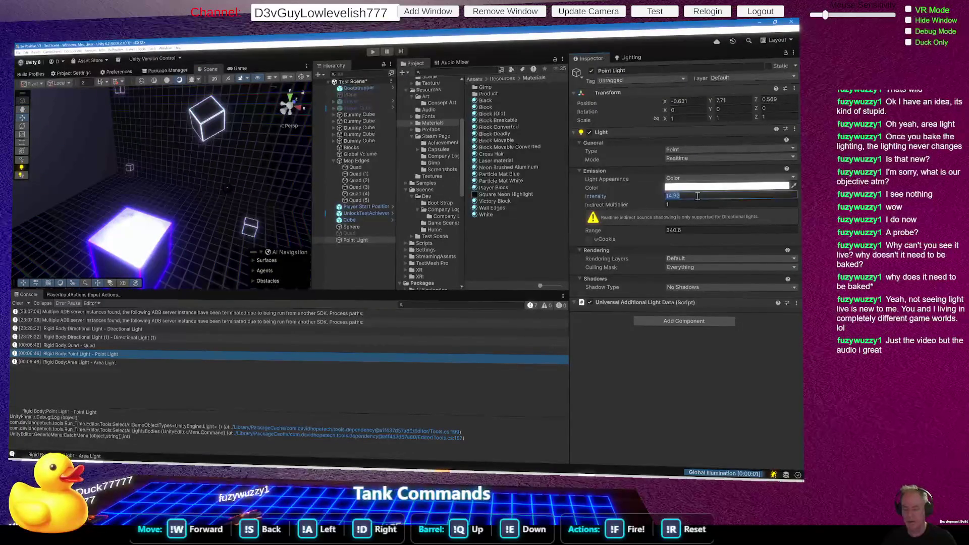
mouse_move(219, 234)
left_mouse_down()
mouse_move(144, 284)
mouse_move(112, 131)
left_mouse_up()
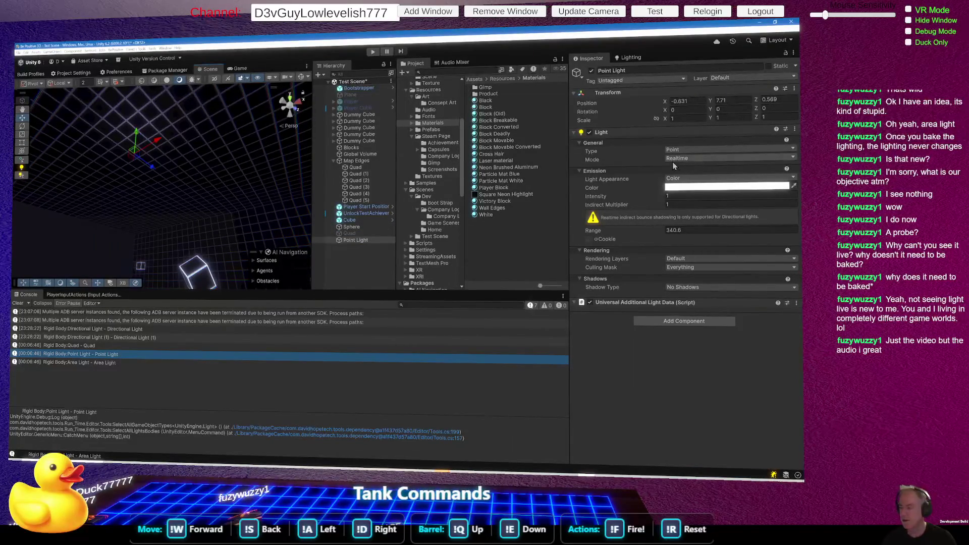
left_click_drag(600, 196, 689, 193)
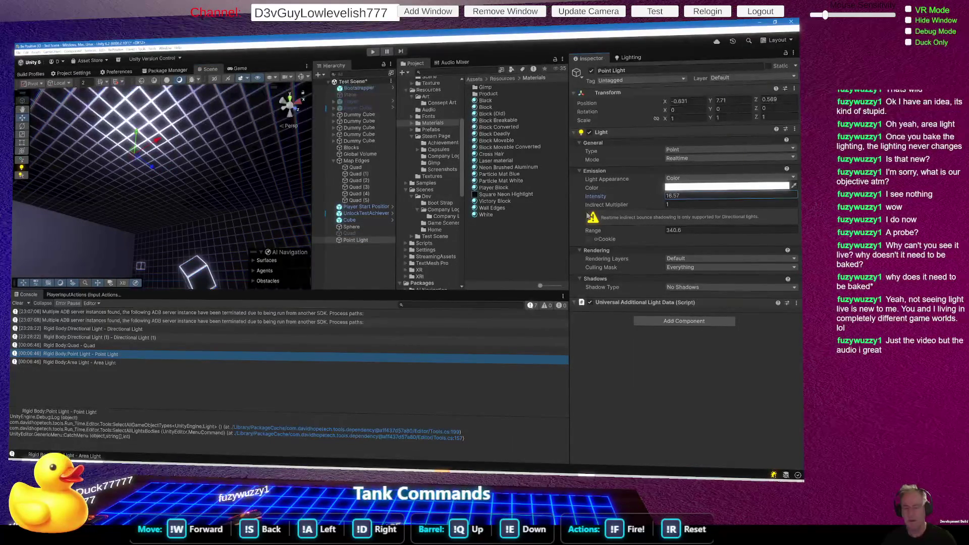
left_click_drag(360, 241, 351, 227)
left_click(377, 228)
Tick Environment Reflections on the cube's Neon Brushed Aluminum material, then switch to ChatGPT.
key("f")
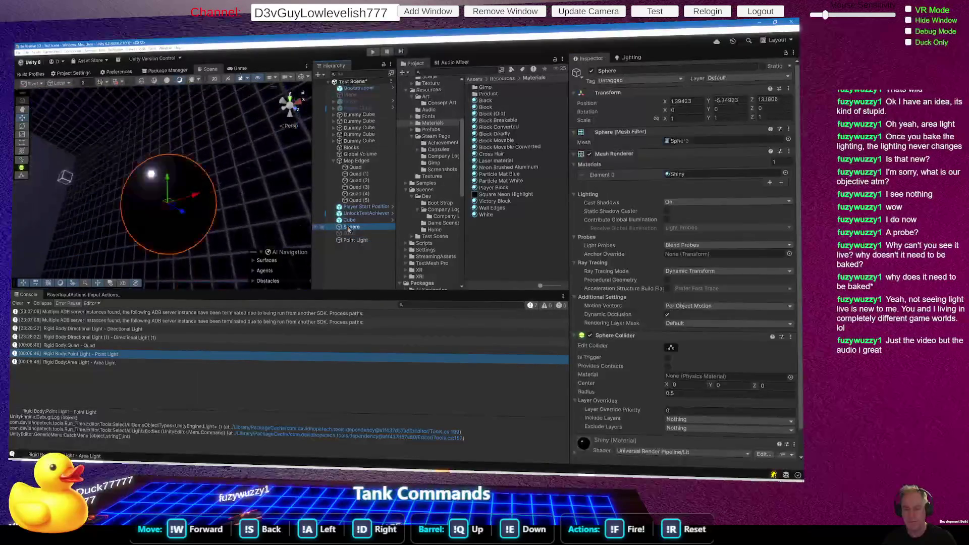
mouse_move(126, 166)
left_mouse_down()
mouse_move(98, 150)
mouse_move(182, 166)
left_mouse_up()
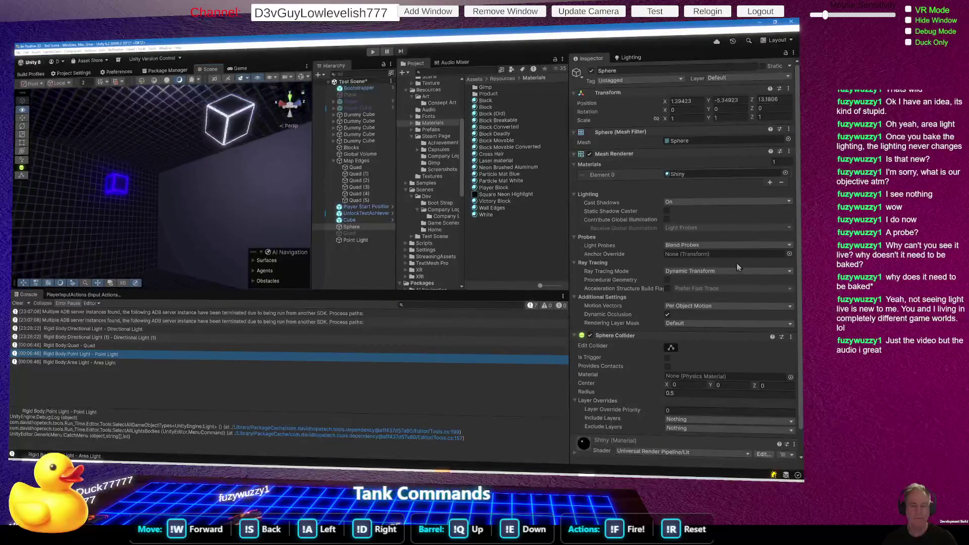
mouse_move(101, 242)
left_mouse_down()
mouse_move(74, 270)
mouse_move(137, 271)
left_mouse_up()
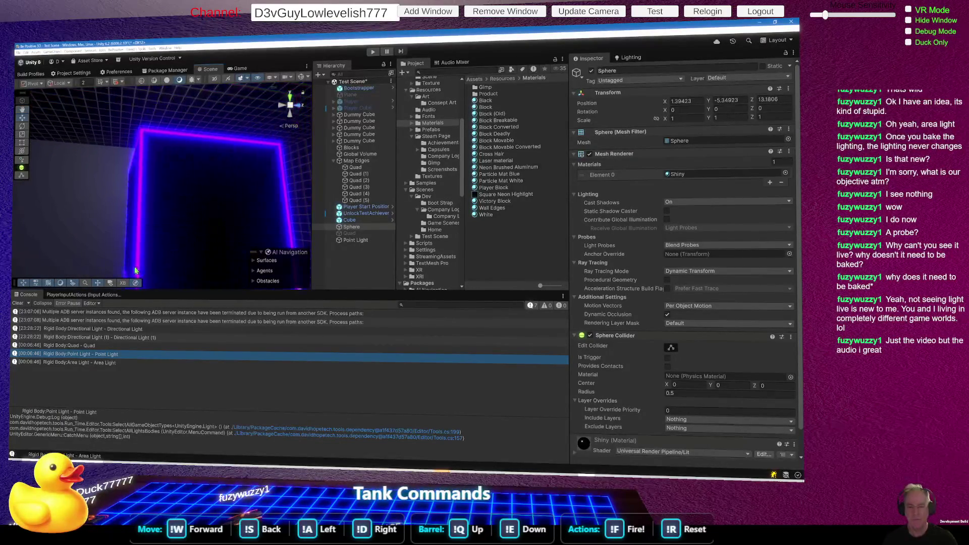
left_click(174, 255)
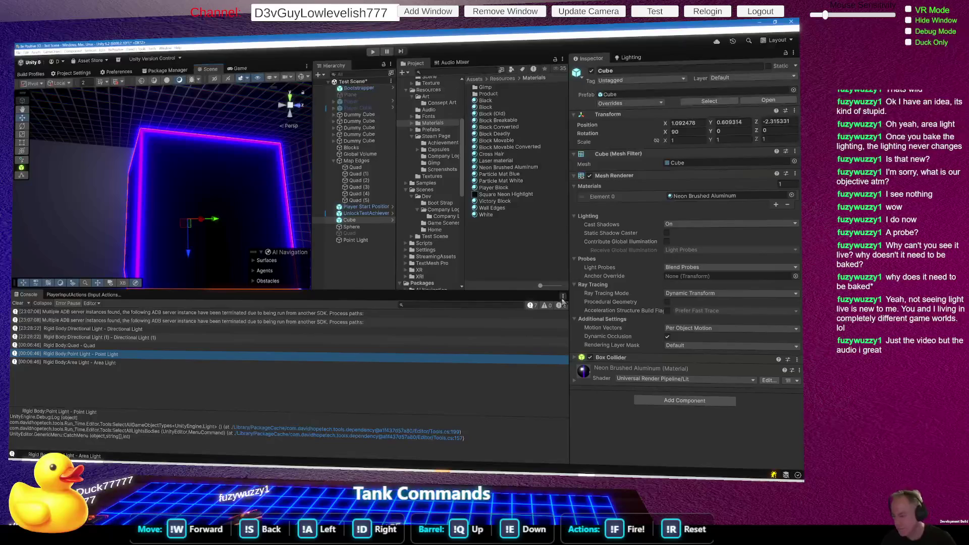
left_click(574, 385)
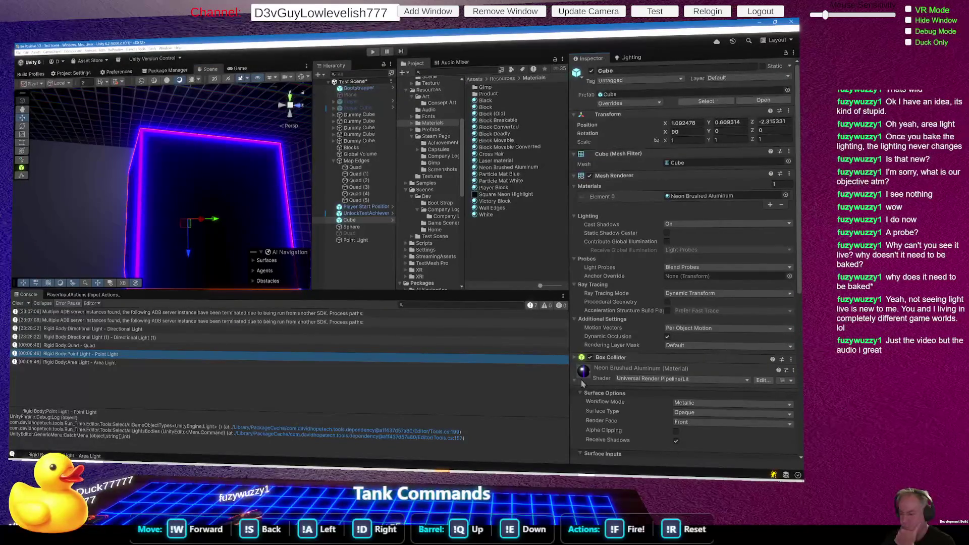
scroll(709, 361, "down", 4)
scroll(705, 337, "down", 8)
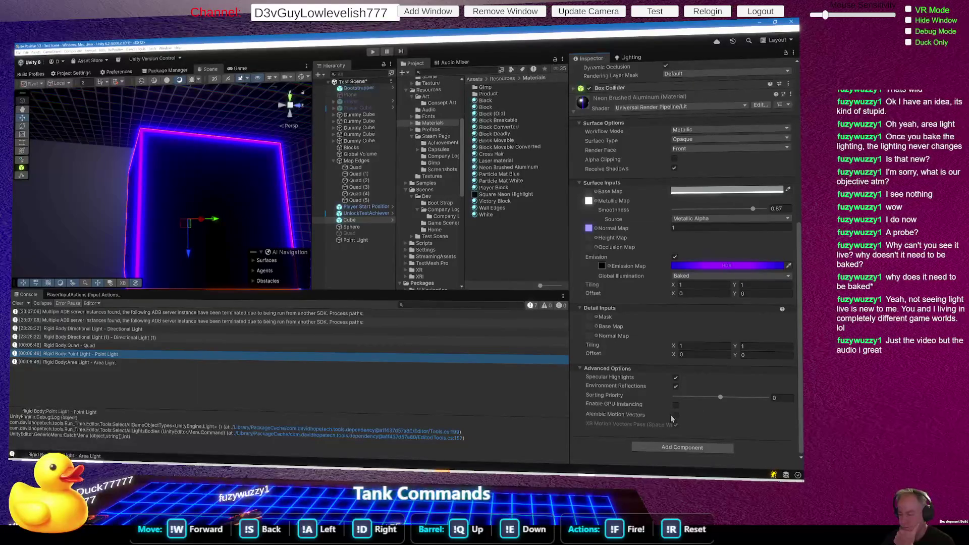
left_click(676, 386)
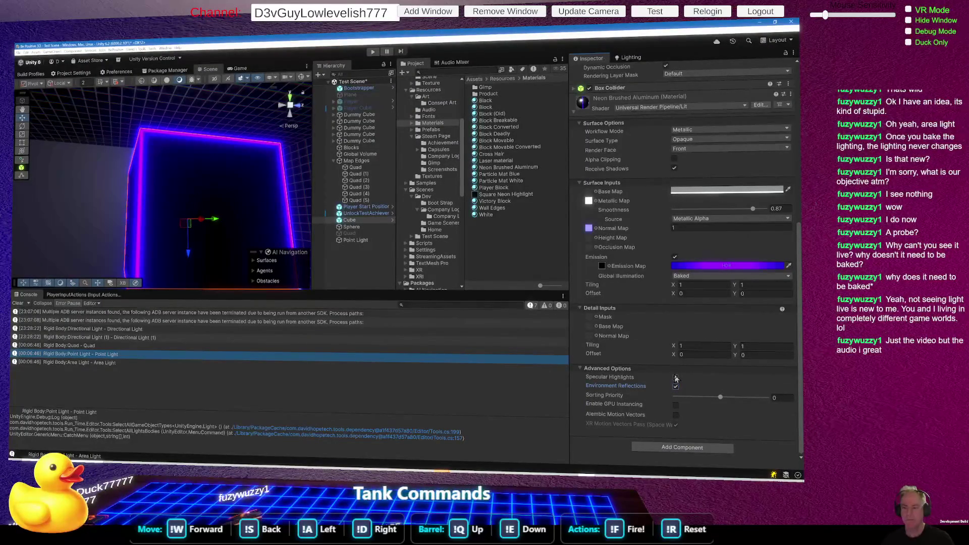
key("alt+Tab")
scroll(421, 250, "down", 3)
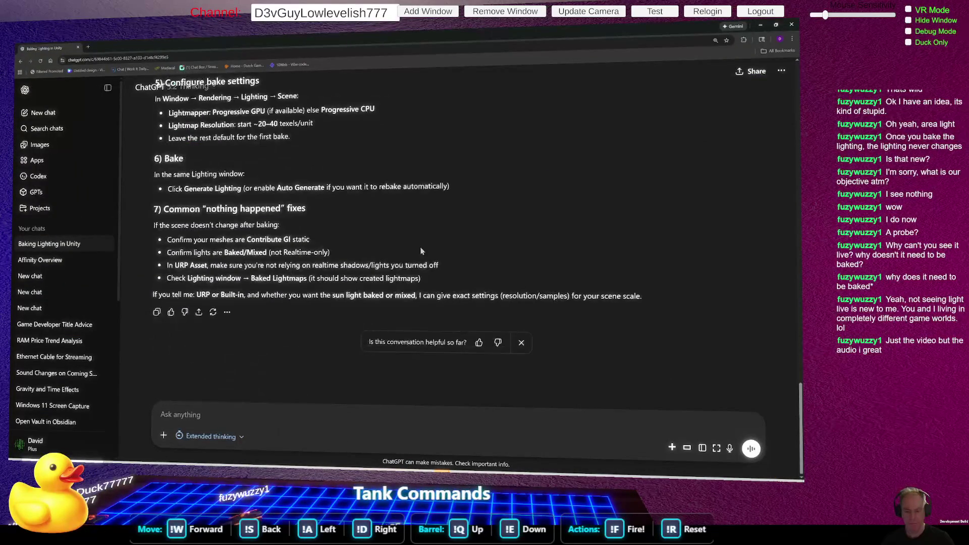
Send ChatGPT a question on generating the Unity environment map and return to the editor.
type("How do I")
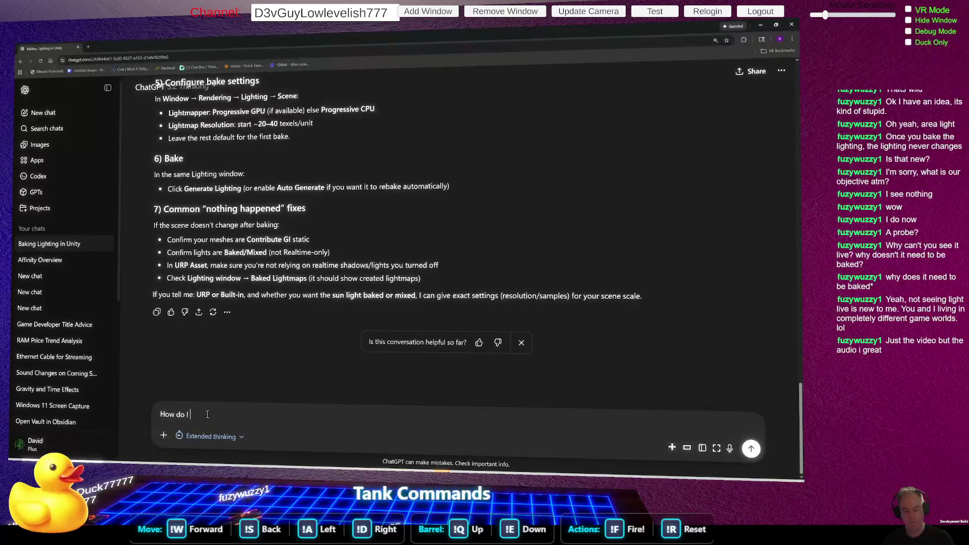
type("e the")
type("Environmap")
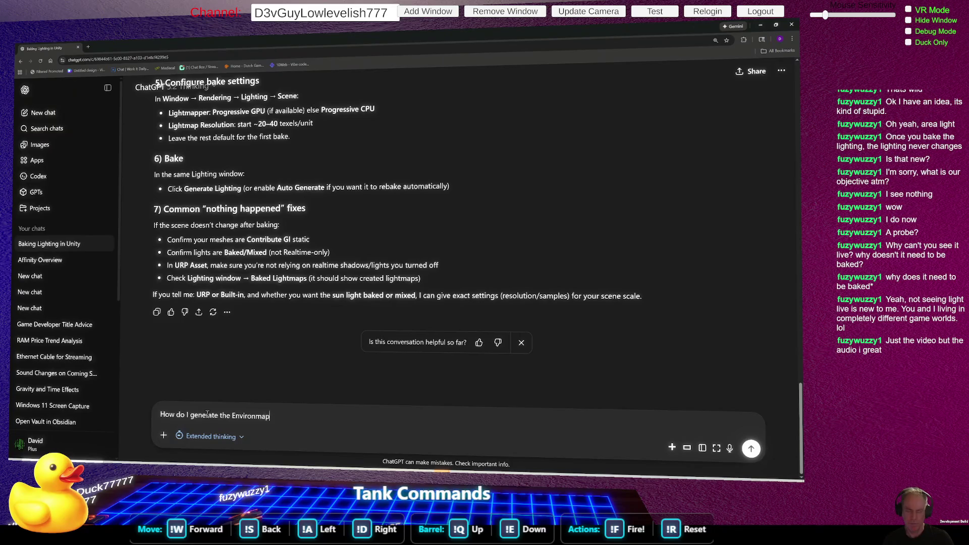
key("Return")
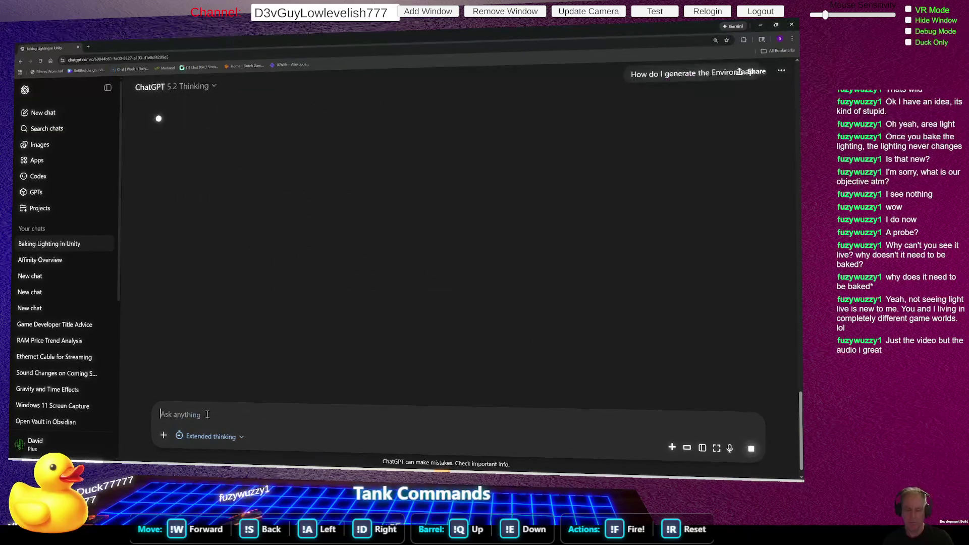
key("alt+Tab")
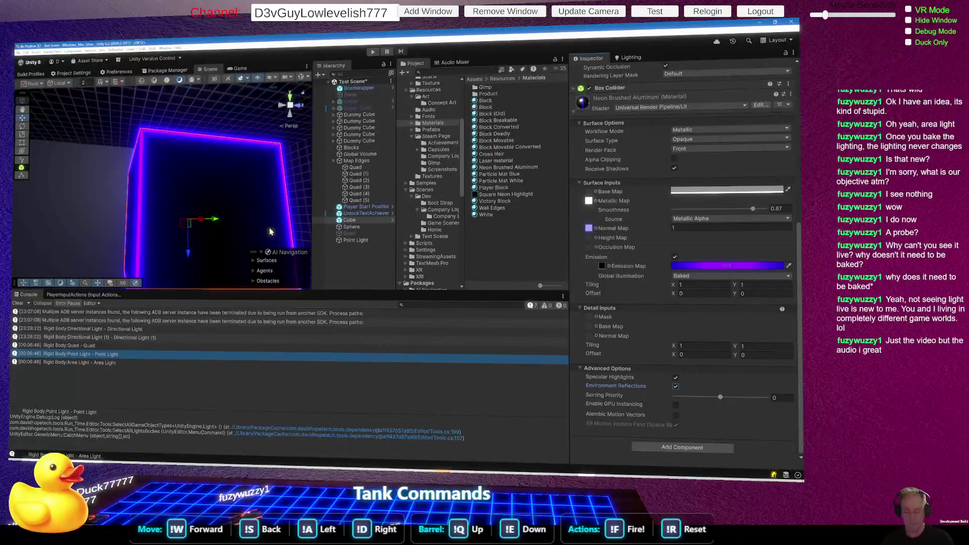
Review the Lighting Environment settings, then select the Point Light and show its Inspector.
left_click(631, 58)
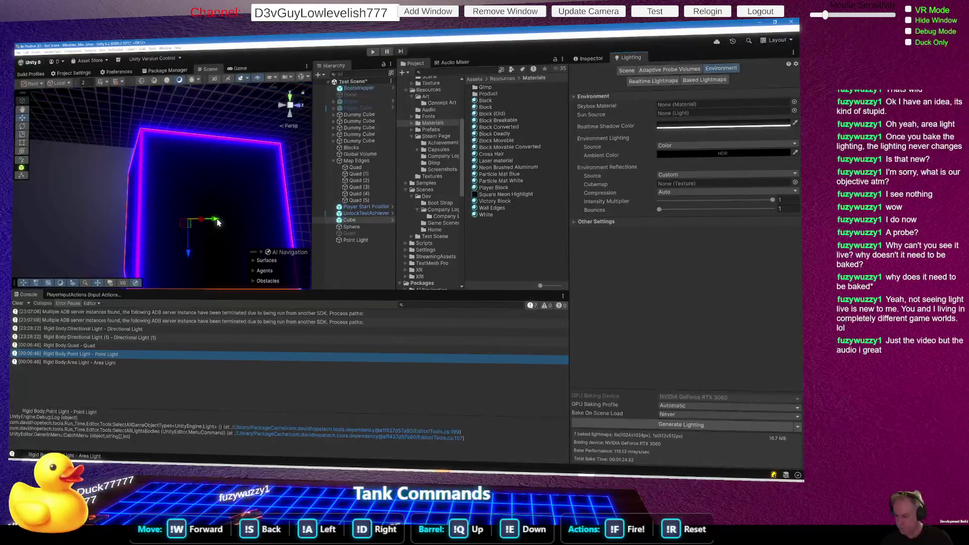
mouse_move(241, 239)
left_mouse_down()
mouse_move(288, 235)
mouse_move(174, 256)
mouse_move(235, 254)
left_mouse_up()
left_click(365, 242)
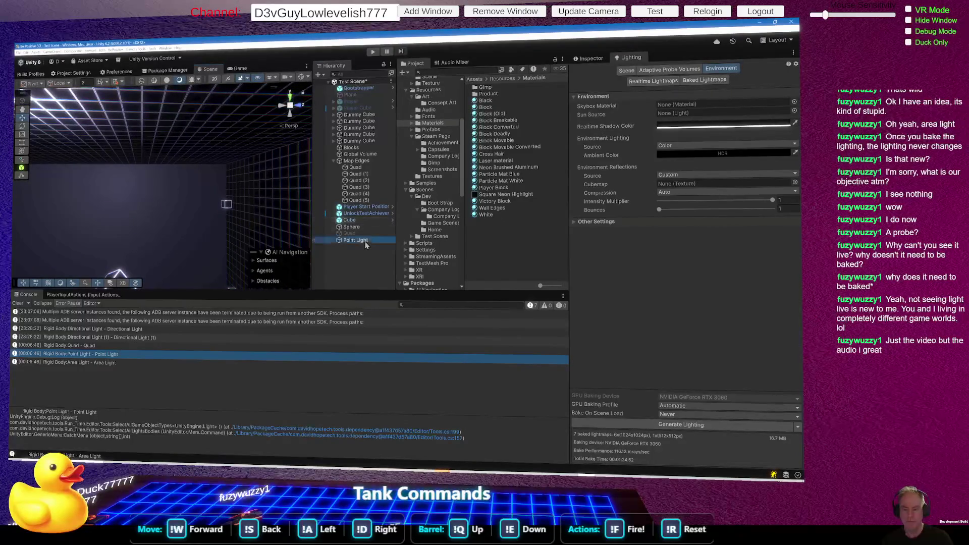
left_click(588, 58)
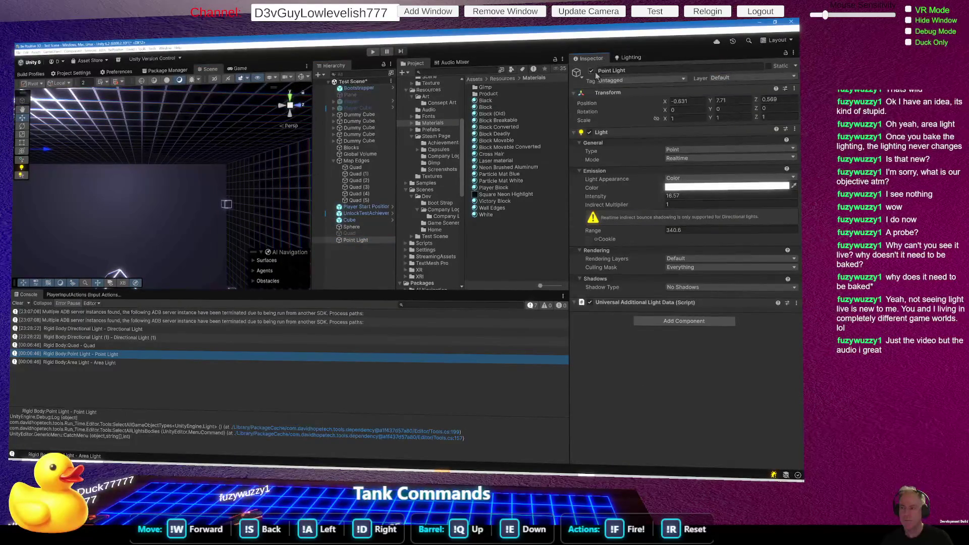
left_click(591, 72)
left_click(591, 71)
mouse_move(147, 184)
left_mouse_down()
mouse_move(126, 260)
mouse_move(220, 288)
mouse_move(206, 315)
left_mouse_up()
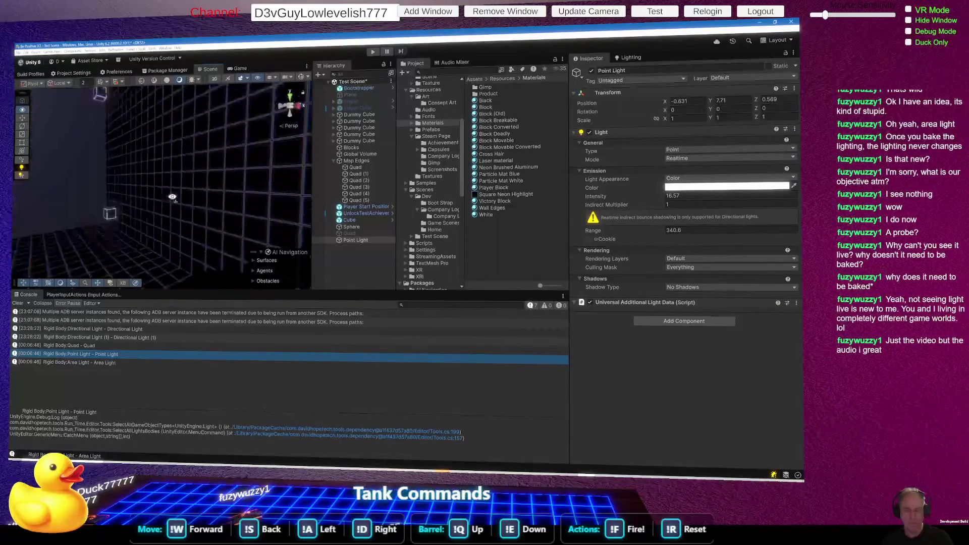
key("alt+Tab")
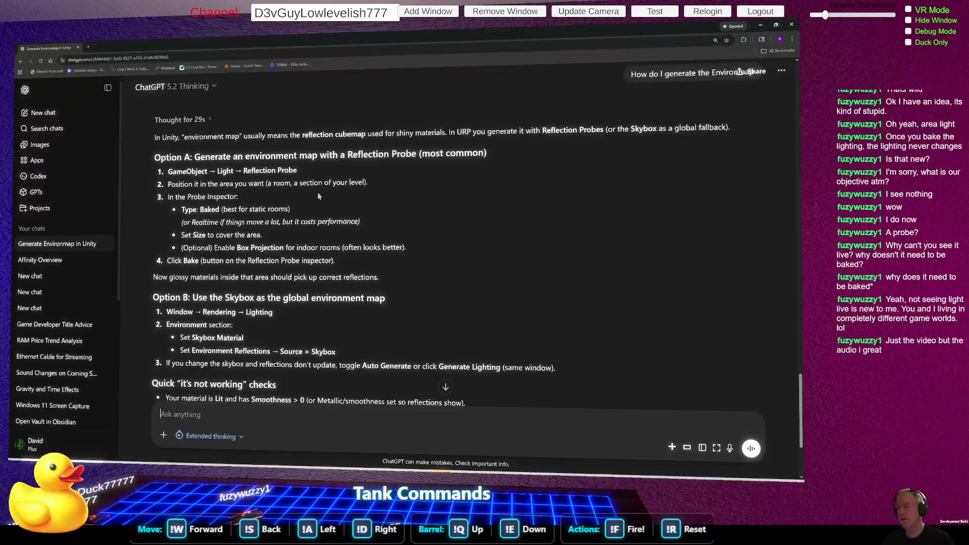
key("alt+Tab")
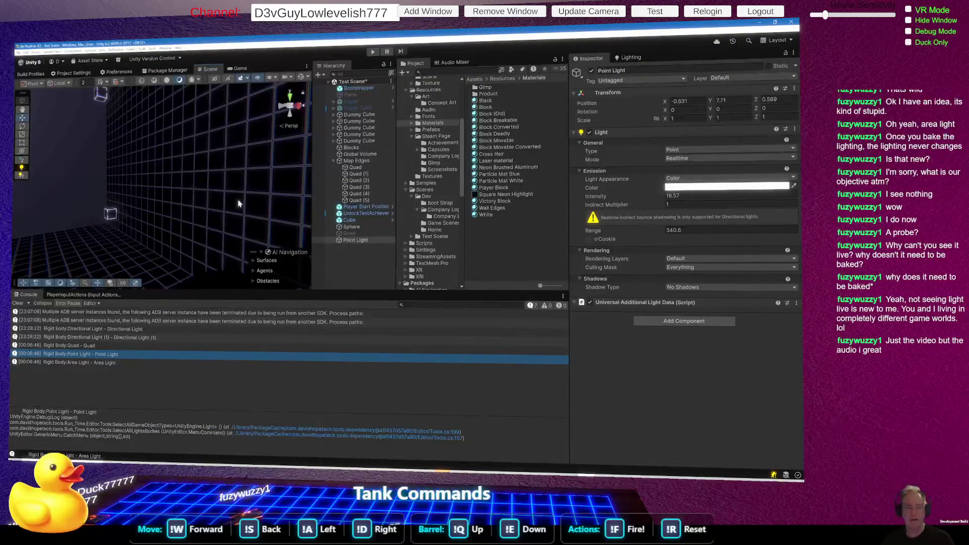
mouse_move(81, 228)
left_mouse_down()
mouse_move(46, 154)
mouse_move(33, 185)
left_mouse_up()
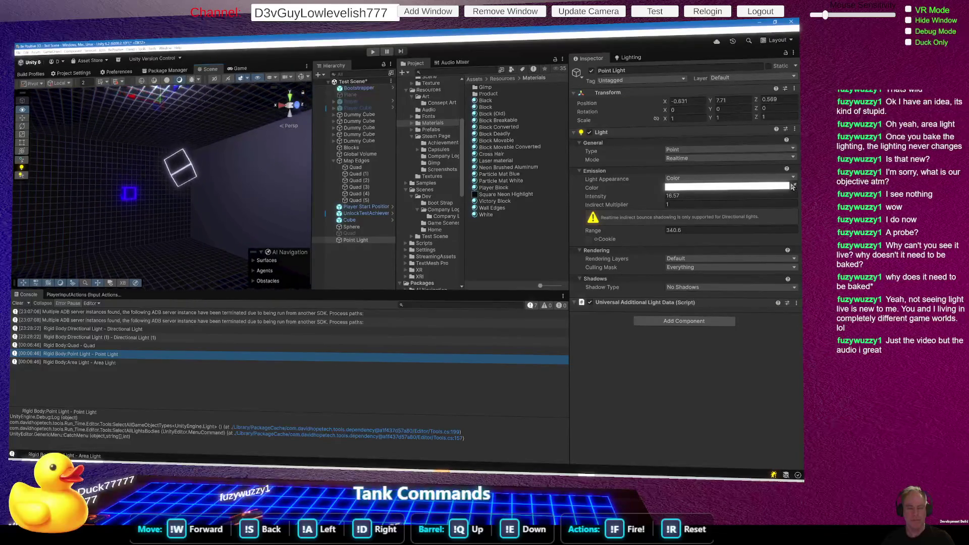
left_click_drag(152, 202, 137, 246)
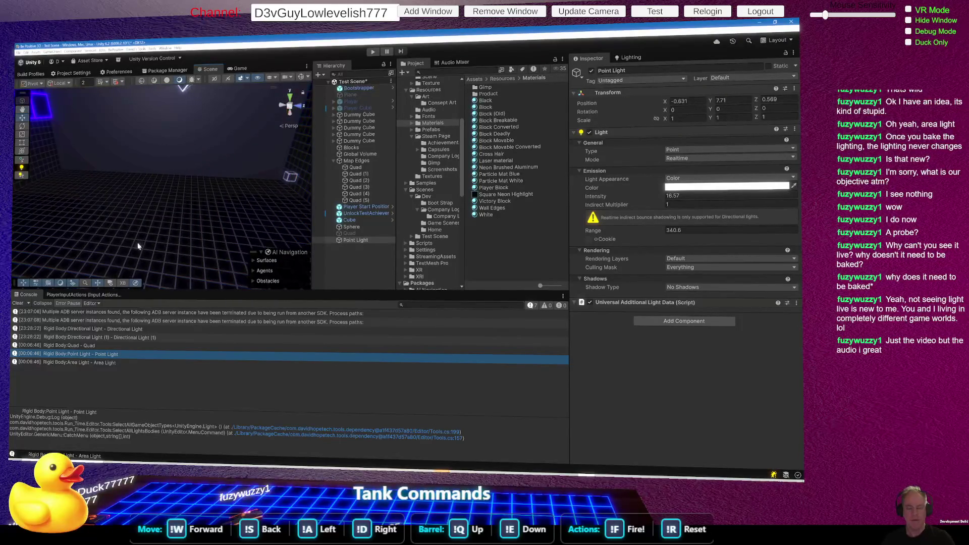
right_click(159, 195)
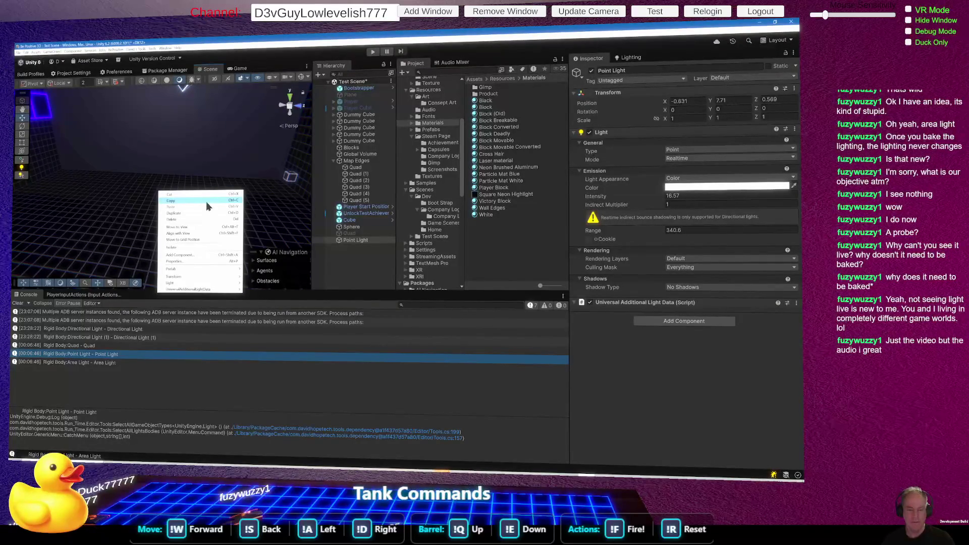
right_click(345, 259)
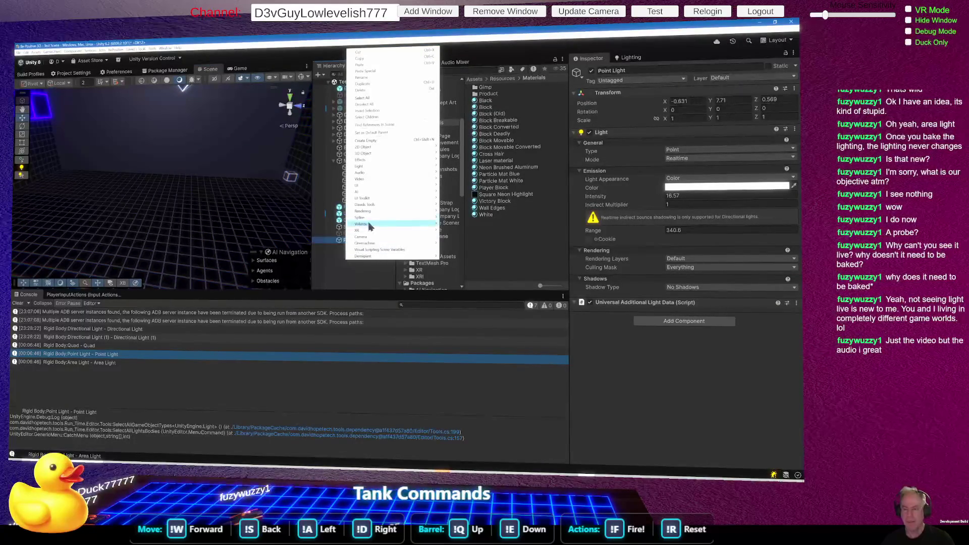
Add a Reflection Probe from the Light menu and move it beside the blue cube.
mouse_move(372, 222)
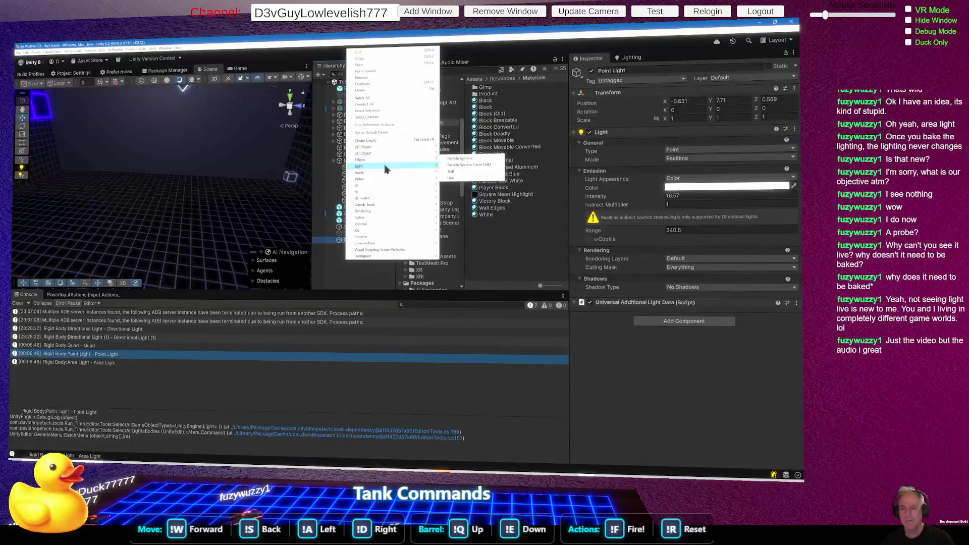
mouse_move(387, 170)
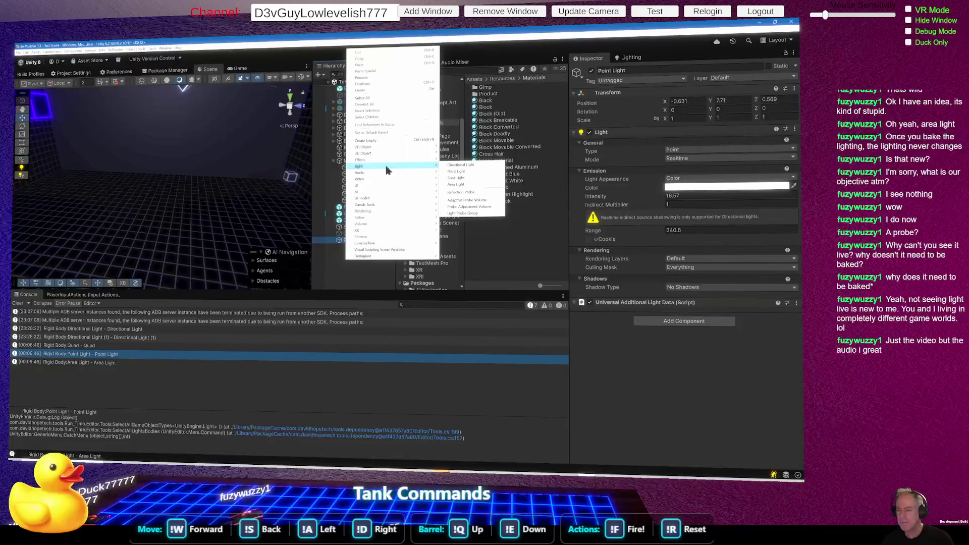
left_click(461, 192)
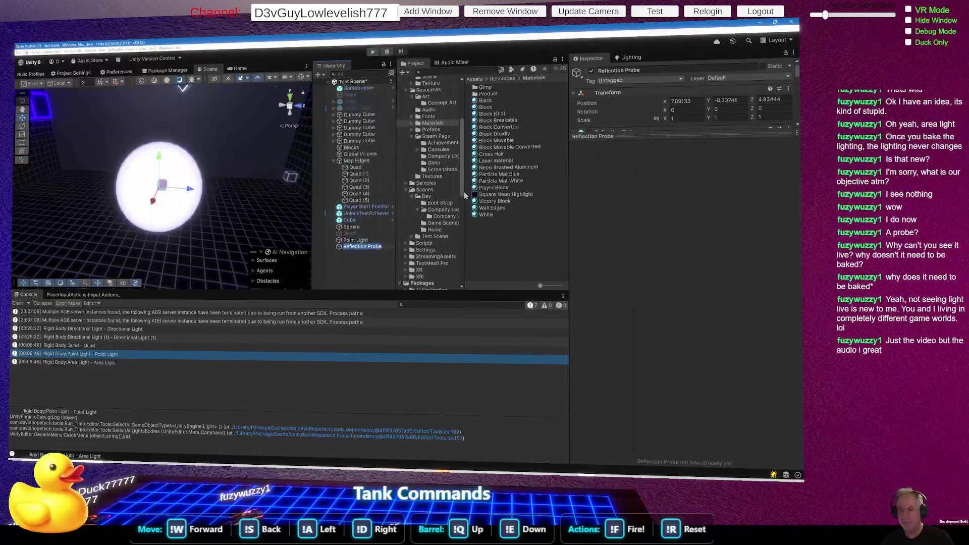
mouse_move(226, 202)
left_mouse_down()
mouse_move(388, 168)
mouse_move(119, 170)
mouse_move(165, 273)
left_mouse_up()
mouse_move(159, 233)
left_mouse_down()
mouse_move(166, 189)
mouse_move(238, 180)
left_mouse_up()
mouse_move(189, 223)
left_mouse_down()
mouse_move(184, 109)
mouse_move(182, 196)
mouse_move(210, 129)
left_mouse_up()
Frame the probe, orbit around the cube, and bring up ChatGPT's environment map answer.
key("f")
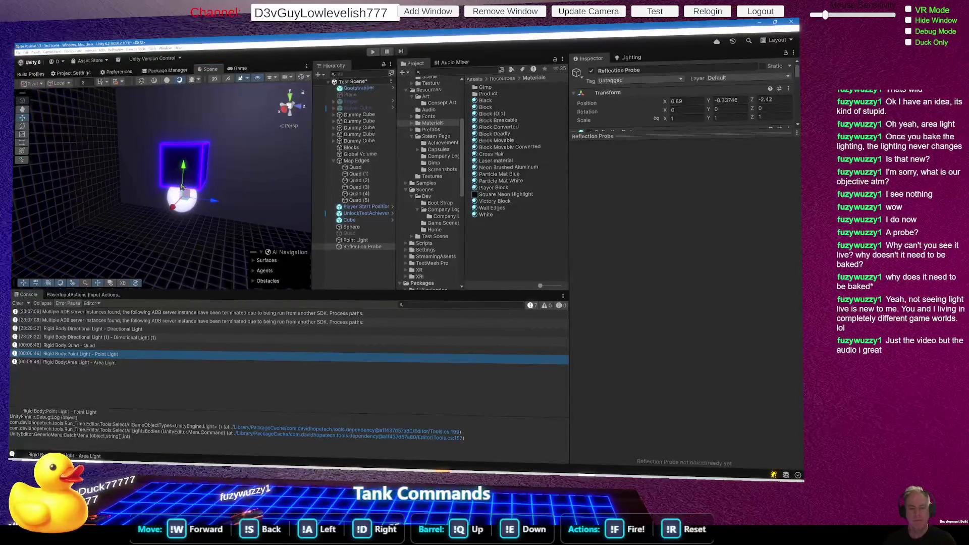
left_click(185, 227)
left_click_drag(183, 161, 222, 164)
mouse_move(679, 153)
left_mouse_down()
mouse_move(697, 132)
mouse_move(700, 143)
mouse_move(81, 247)
left_mouse_up()
key("alt+Tab")
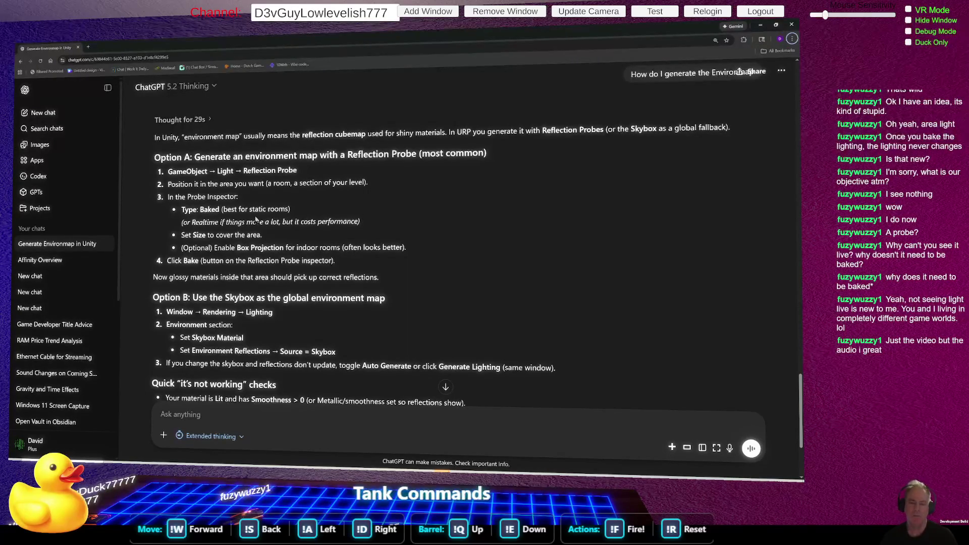
Keep the Reflection Probe's Type on Baked, enable Box Projection, then frame the Cube.
key("alt+Tab")
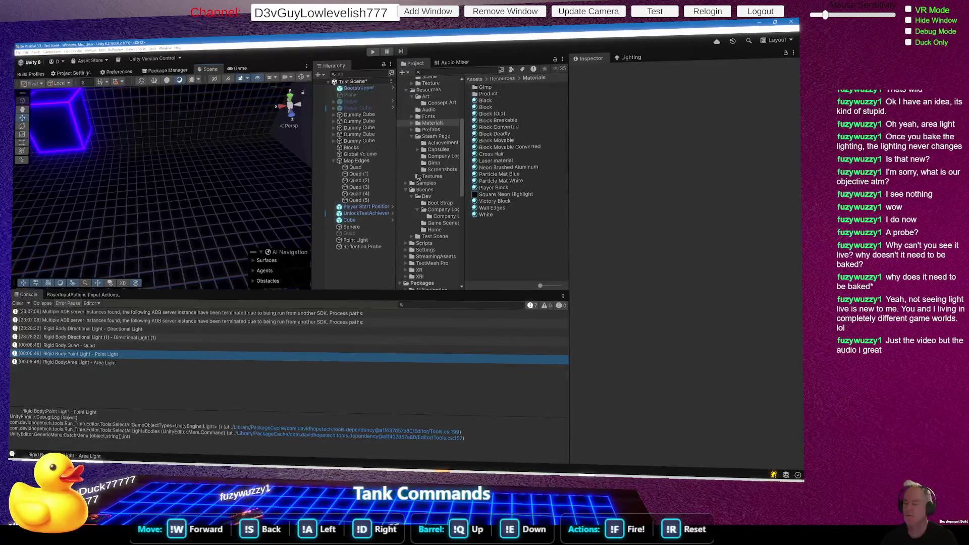
left_click(359, 247)
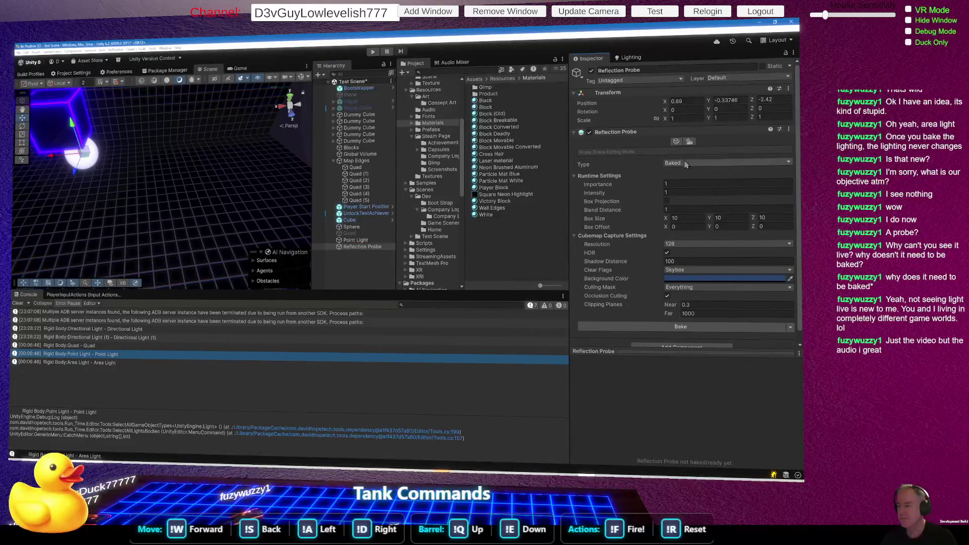
key("alt+Tab")
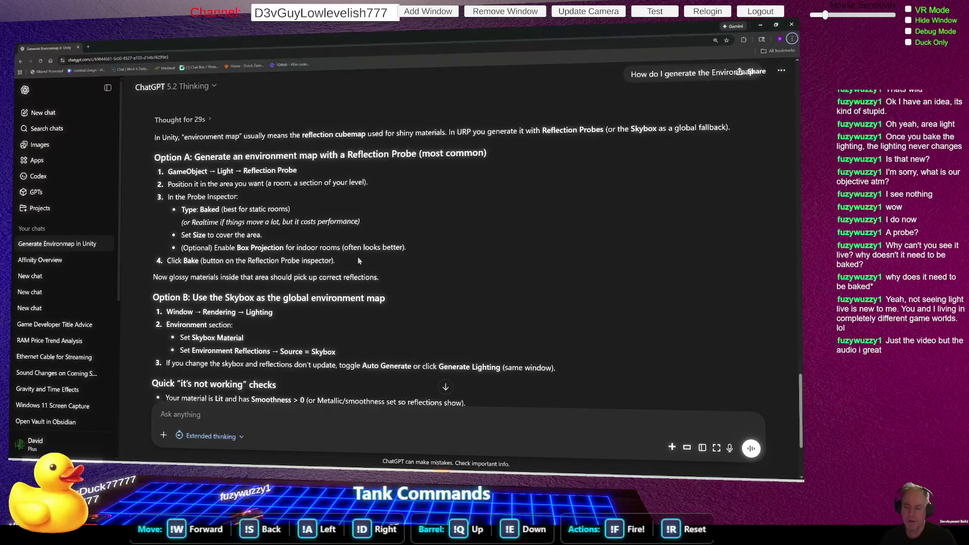
key("alt+Tab")
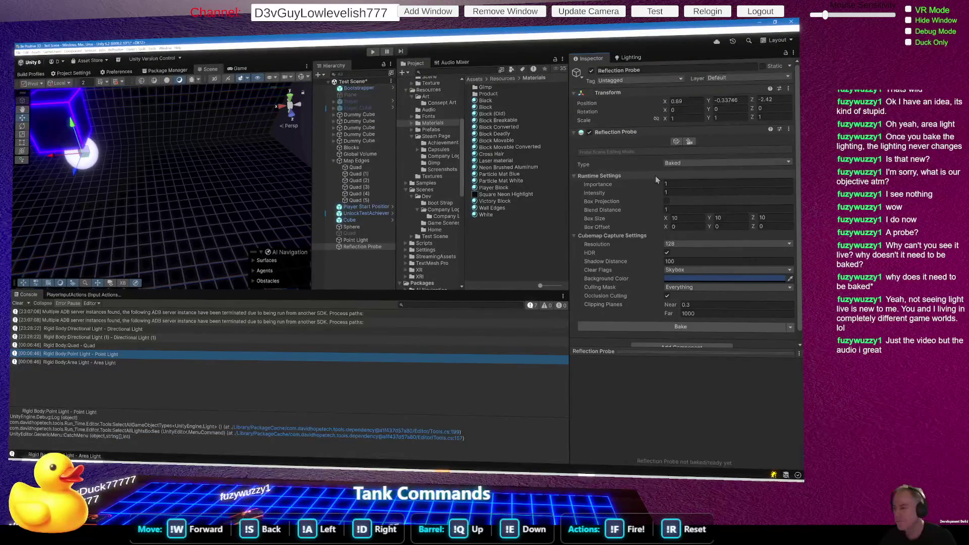
left_click(705, 163)
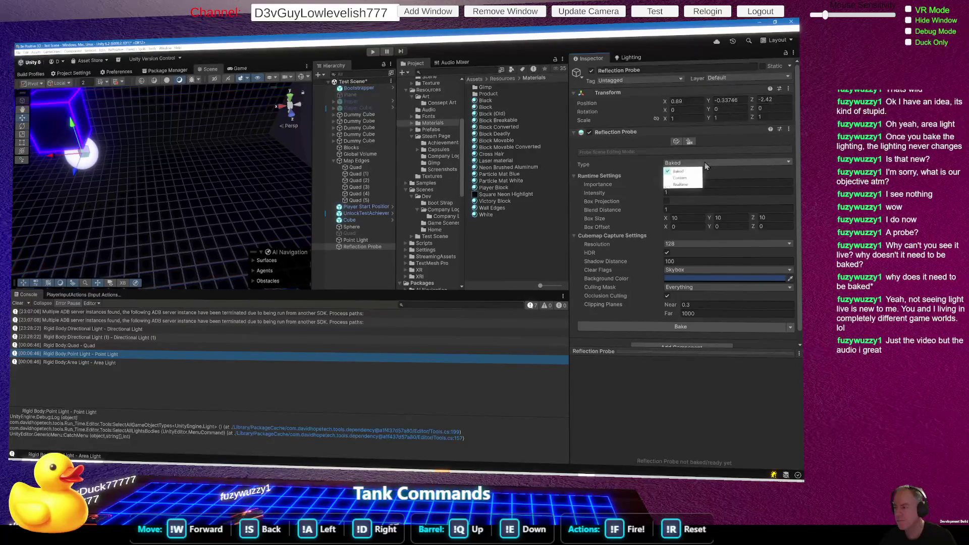
left_click(729, 169)
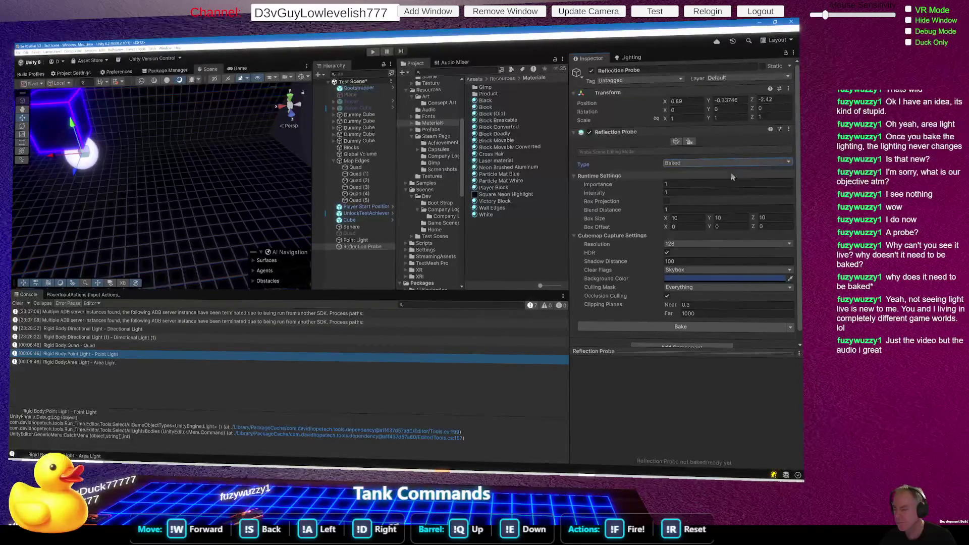
left_click(667, 202)
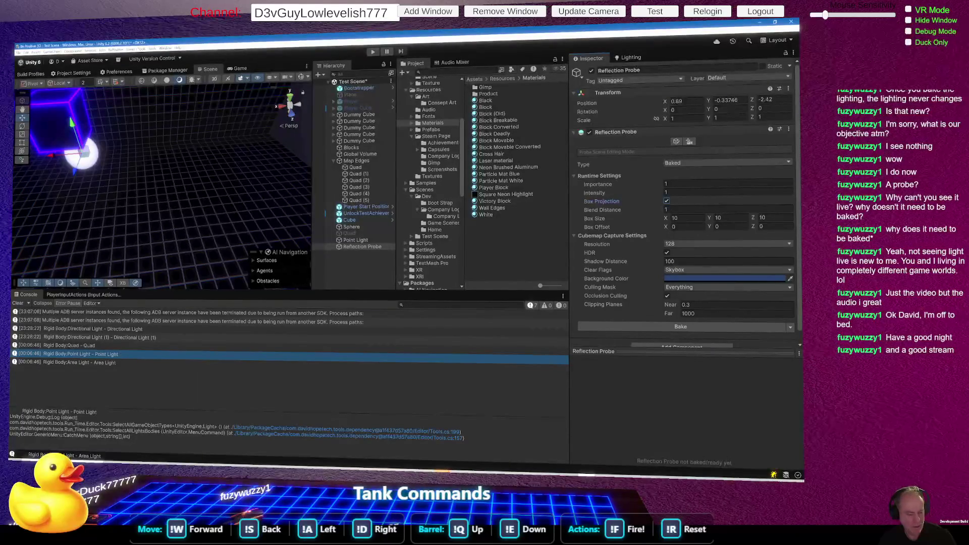
double_click(349, 220)
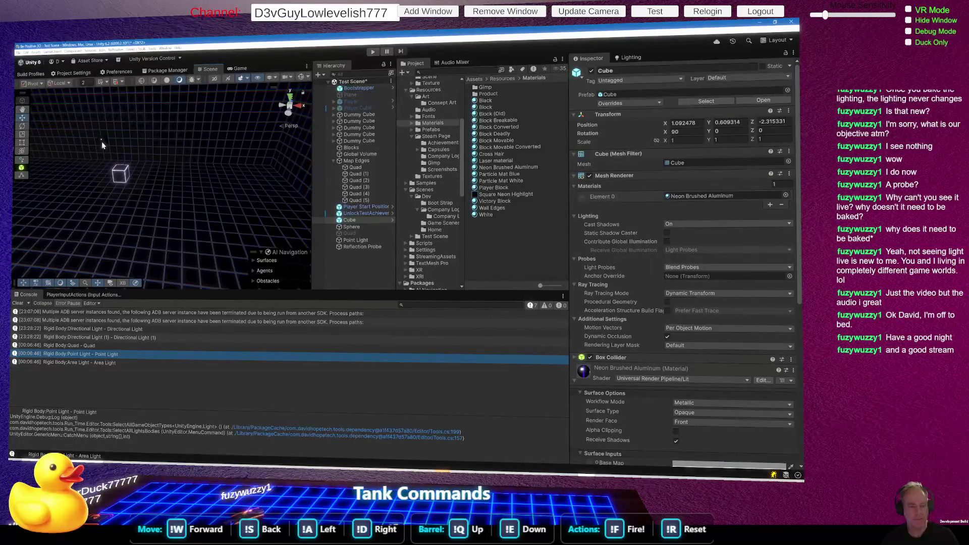
Move the light Sphere to a new position with the move gizmo.
left_click(101, 141)
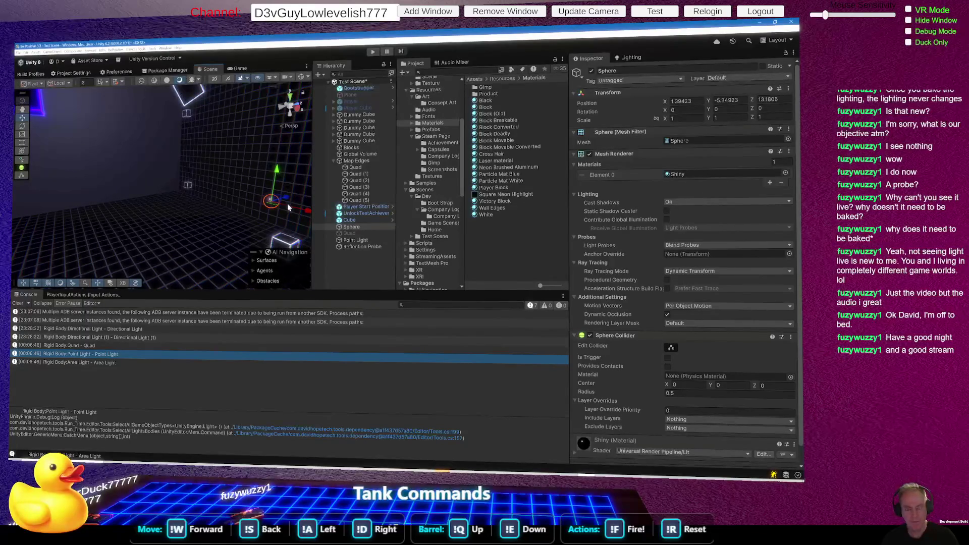
mouse_move(267, 201)
left_mouse_down()
mouse_move(242, 182)
mouse_move(126, 162)
mouse_move(58, 137)
left_mouse_up()
mouse_move(116, 149)
left_mouse_down()
mouse_move(116, 169)
mouse_move(55, 243)
left_mouse_up()
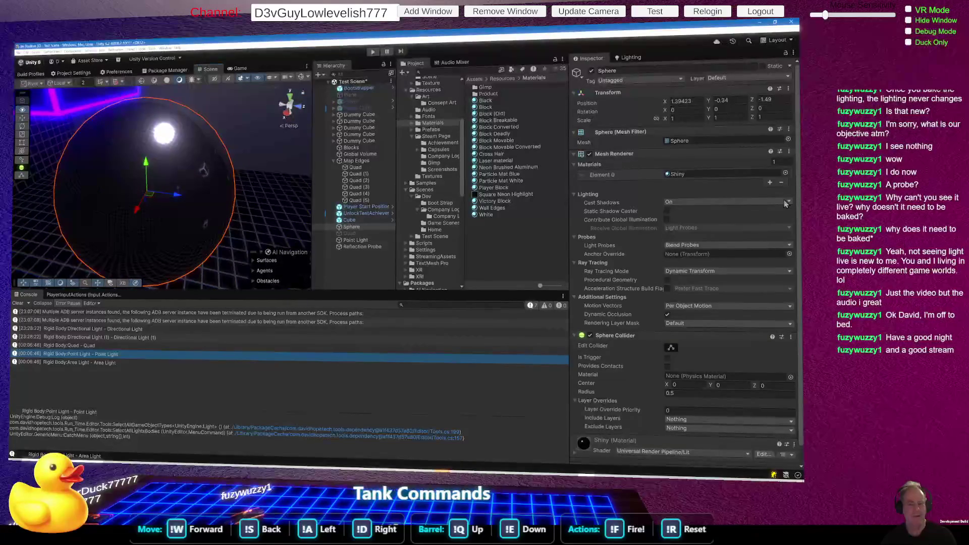
mouse_move(81, 151)
left_mouse_down()
mouse_move(43, 145)
mouse_move(112, 125)
left_mouse_up()
Raise the cube's Neon Brushed Aluminum smoothness from 0.87 to 1, then select the Sphere.
left_click(145, 130)
mouse_move(155, 206)
left_mouse_down()
mouse_move(149, 252)
mouse_move(168, 287)
left_mouse_up()
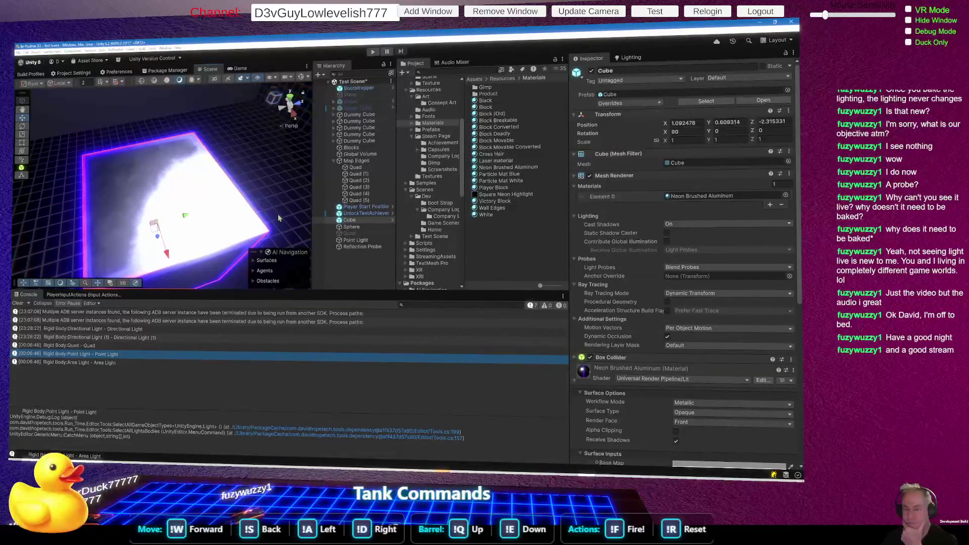
left_click(716, 196)
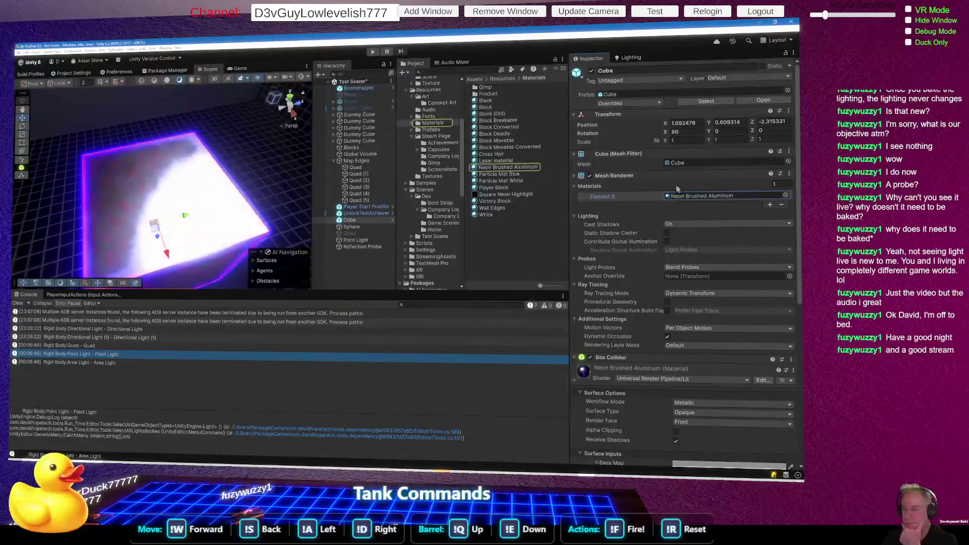
left_click(504, 168)
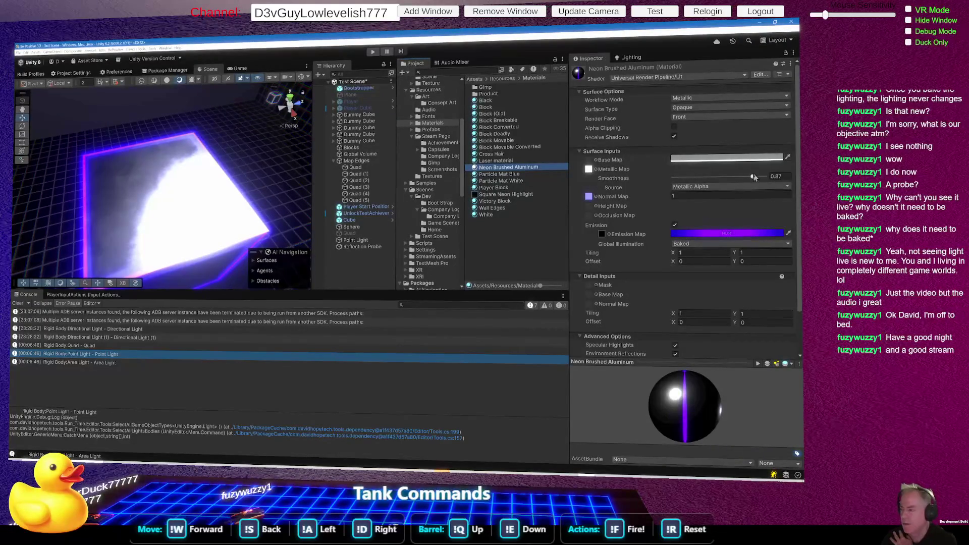
left_click_drag(755, 178, 769, 177)
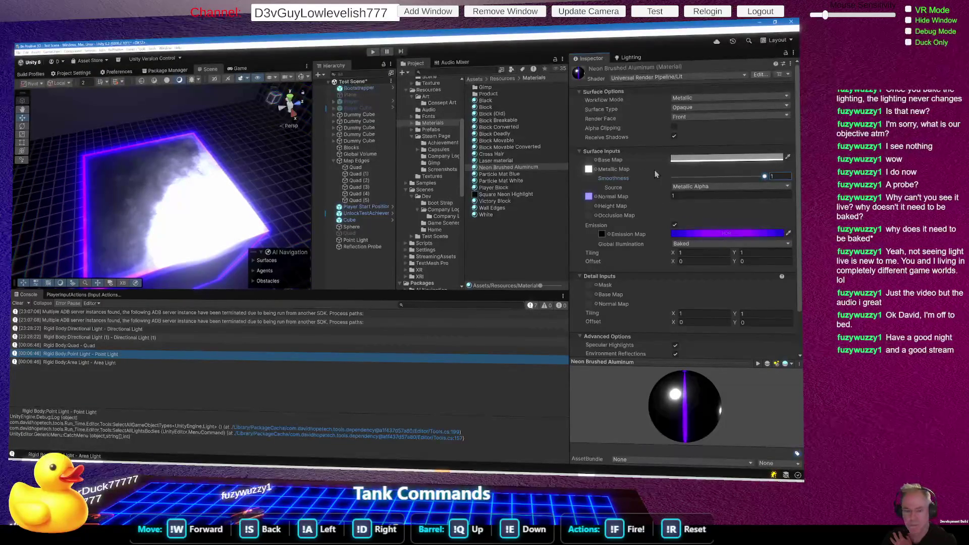
mouse_move(198, 204)
left_mouse_down()
mouse_move(191, 271)
mouse_move(158, 205)
mouse_move(314, 159)
mouse_move(209, 172)
mouse_move(152, 162)
mouse_move(171, 211)
mouse_move(190, 208)
left_mouse_up()
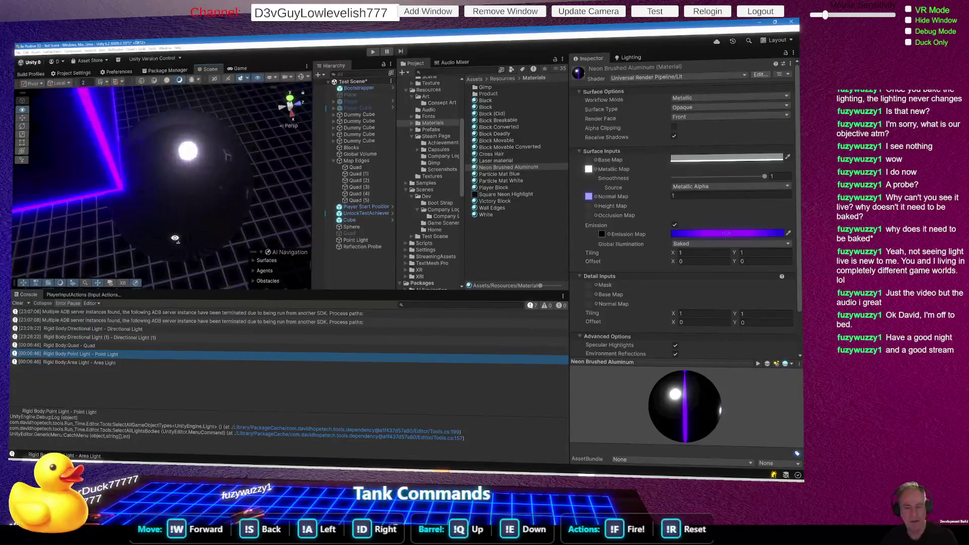
scroll(199, 207, "up", 3)
left_click(200, 207)
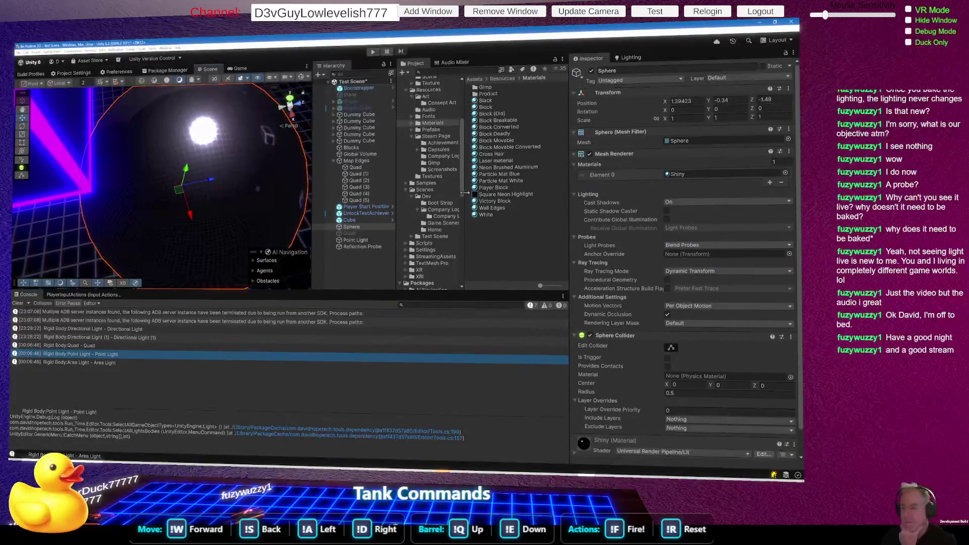
Find the Sphere's Shiny material and drag it onto the Cube, replacing Neon Brushed Aluminum.
left_click(678, 174)
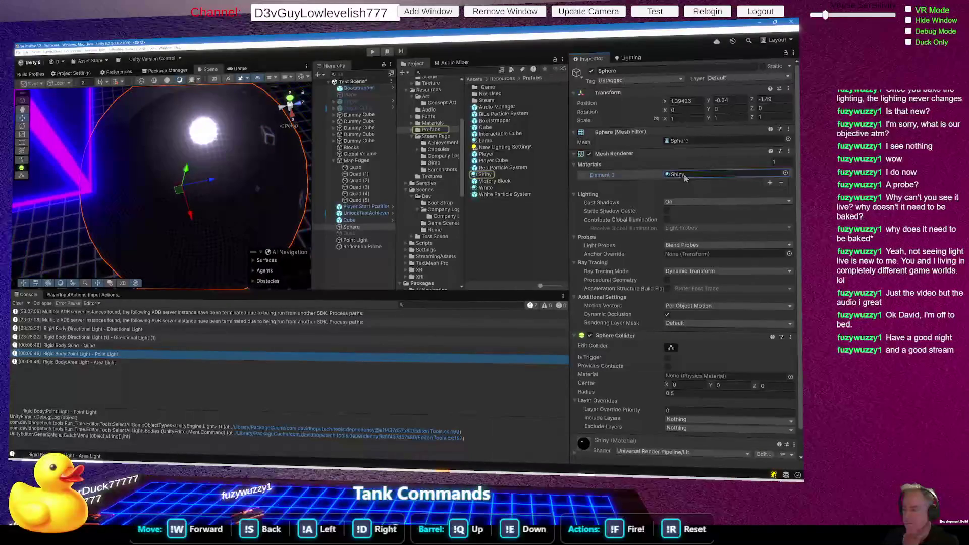
double_click(677, 180)
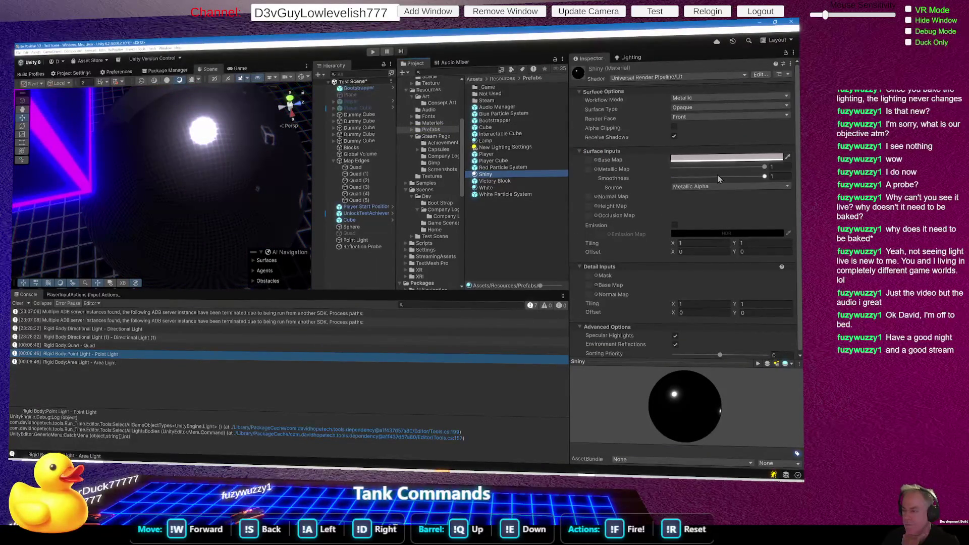
mouse_move(176, 152)
left_mouse_down()
mouse_move(129, 81)
mouse_move(234, 158)
mouse_move(230, 182)
left_mouse_up()
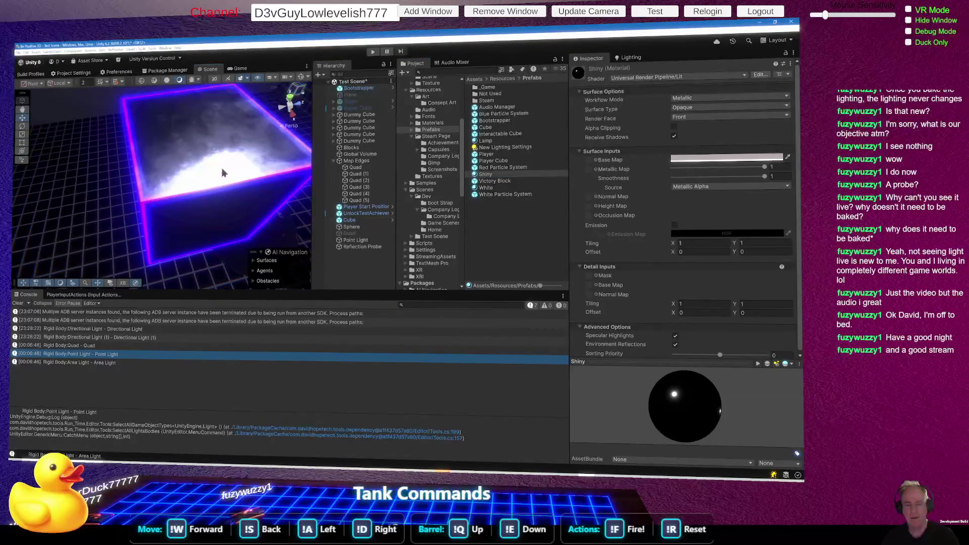
left_click(223, 172)
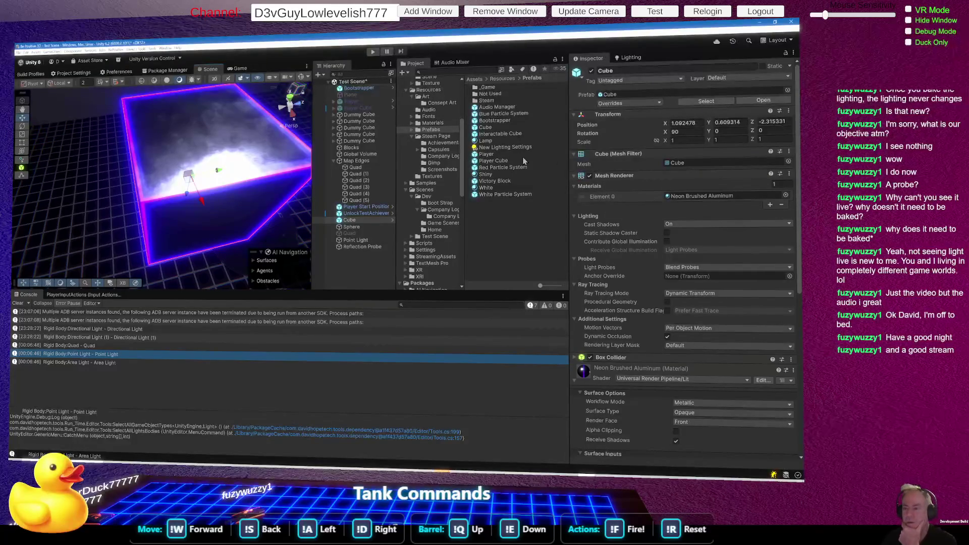
mouse_move(485, 174)
left_mouse_down()
mouse_move(262, 173)
mouse_move(250, 84)
mouse_move(272, 91)
mouse_move(280, 59)
mouse_move(189, 149)
left_mouse_up()
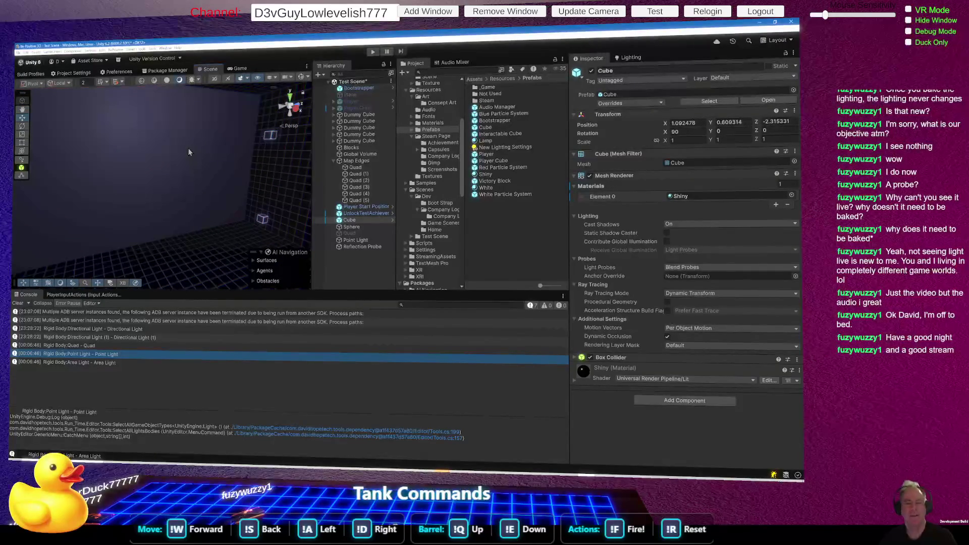
Drag the Wall Edges grid material onto the Quad (3) wall.
left_click(188, 148)
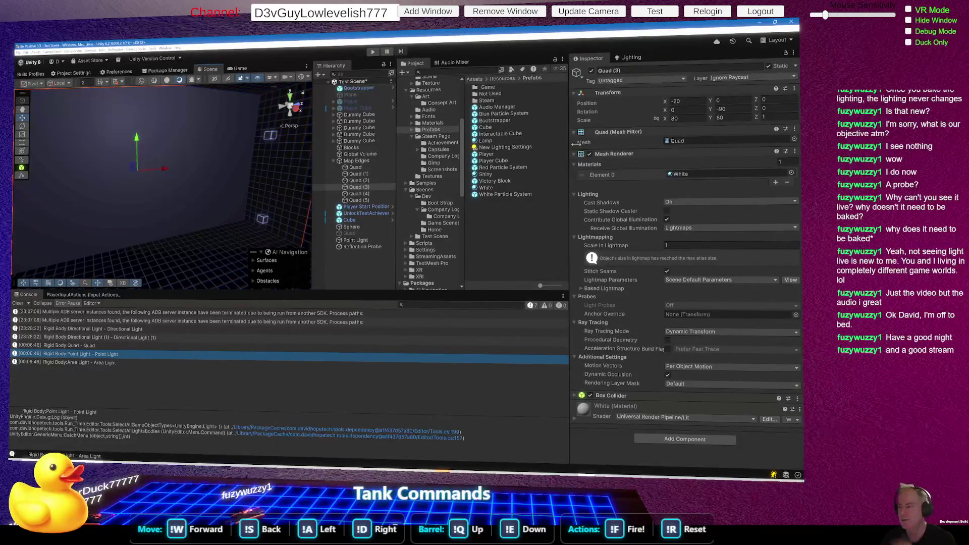
left_click(295, 185)
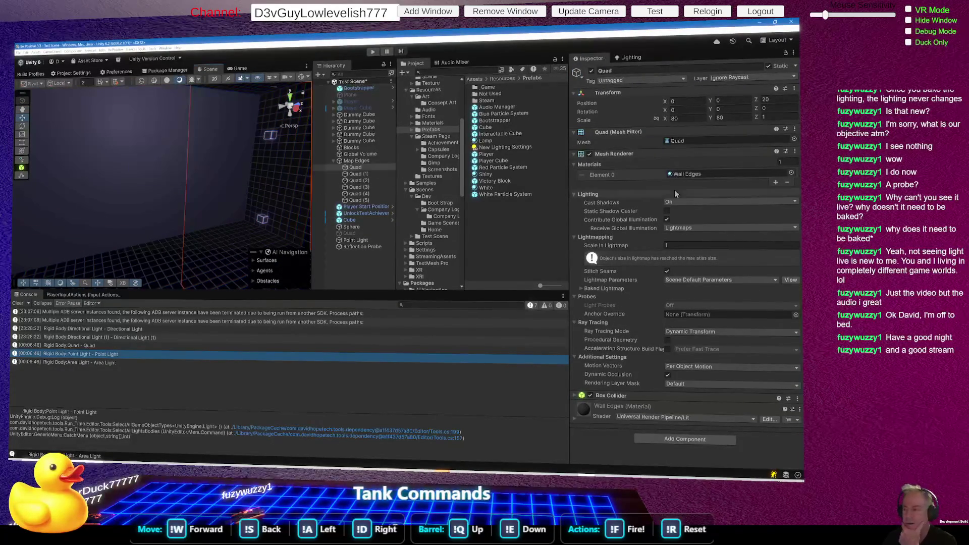
left_click(686, 173)
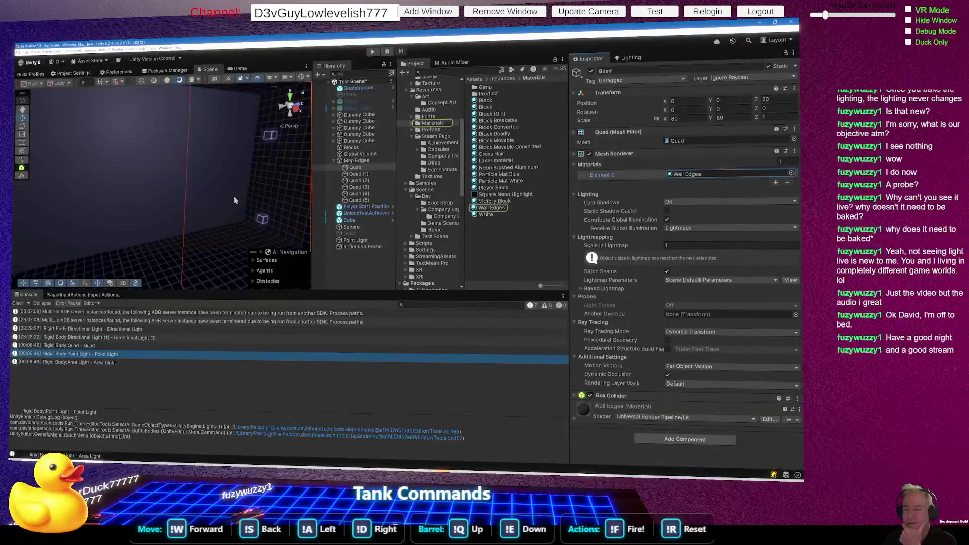
left_click(128, 192)
mouse_move(495, 211)
left_mouse_down()
mouse_move(195, 203)
mouse_move(289, 202)
mouse_move(205, 249)
mouse_move(289, 238)
mouse_move(287, 142)
mouse_move(309, 93)
left_mouse_up()
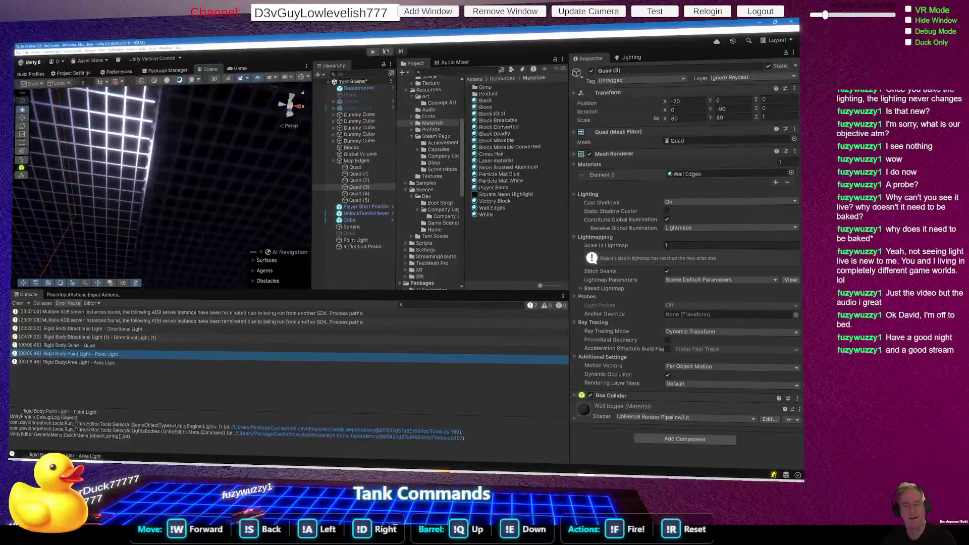
Select the Sphere and expand its Shiny material settings in the Inspector.
mouse_move(166, 191)
left_mouse_down()
mouse_move(135, 187)
mouse_move(159, 317)
mouse_move(183, 307)
left_mouse_up()
left_click_drag(166, 222, 164, 196)
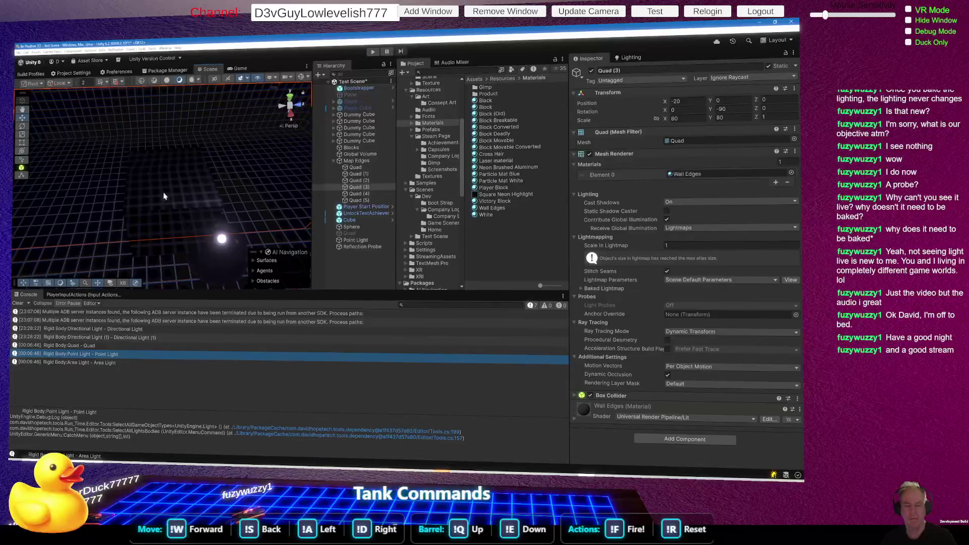
mouse_move(211, 237)
left_mouse_down()
mouse_move(253, 264)
mouse_move(143, 222)
left_mouse_up()
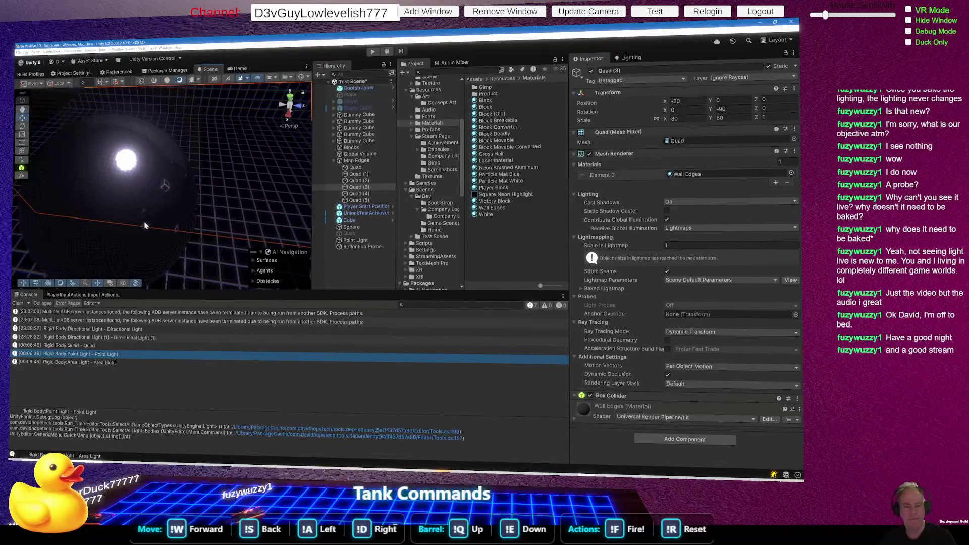
left_click(143, 222)
scroll(668, 369, "down", 1)
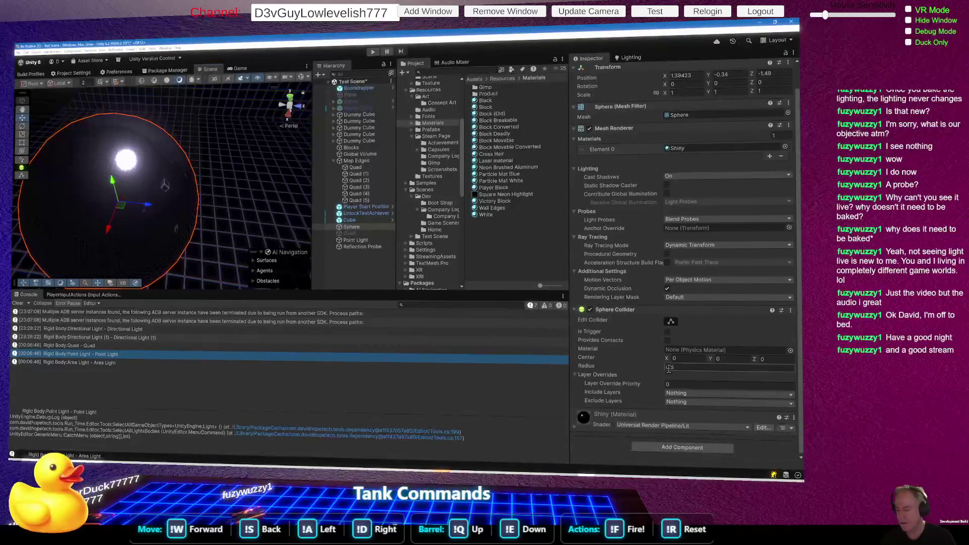
left_click(576, 427)
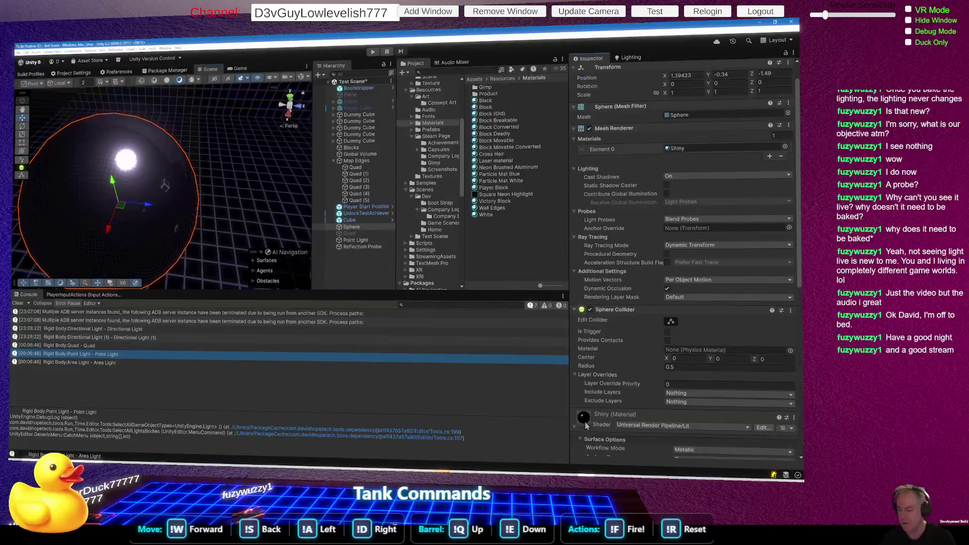
scroll(698, 380, "down", 3)
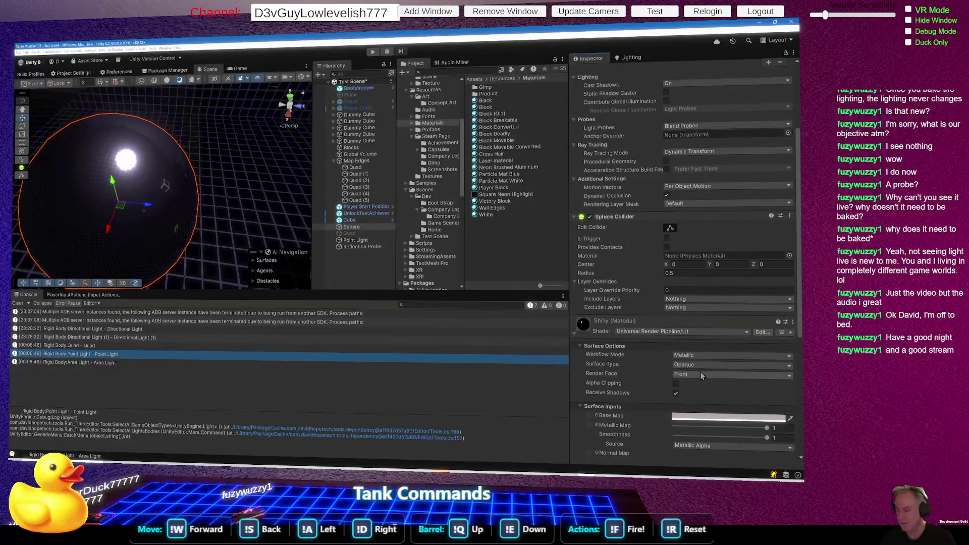
Turn off Shiny's specular highlights, apply Neon Brushed Aluminum to the dark cube, then inspect Square Neon Highlight.
scroll(702, 375, "down", 8)
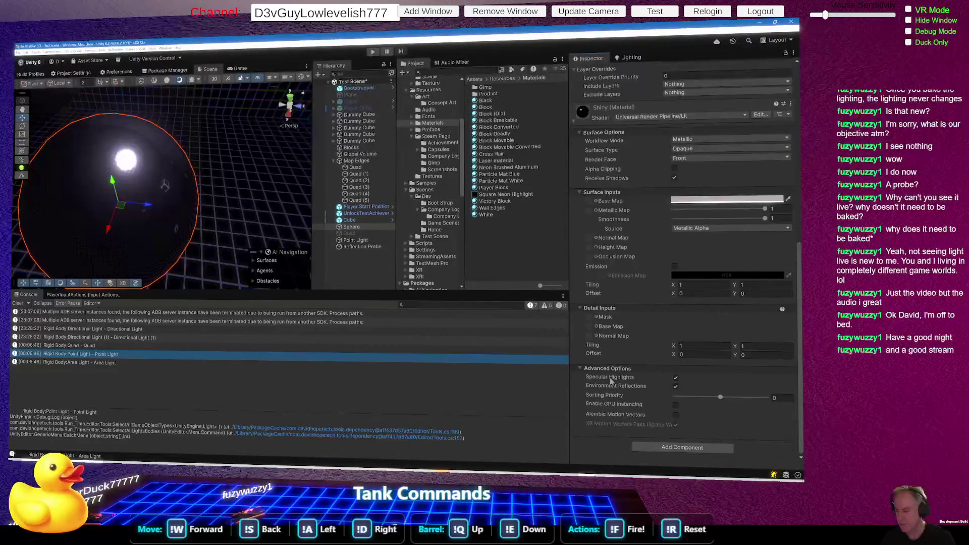
left_click(676, 378)
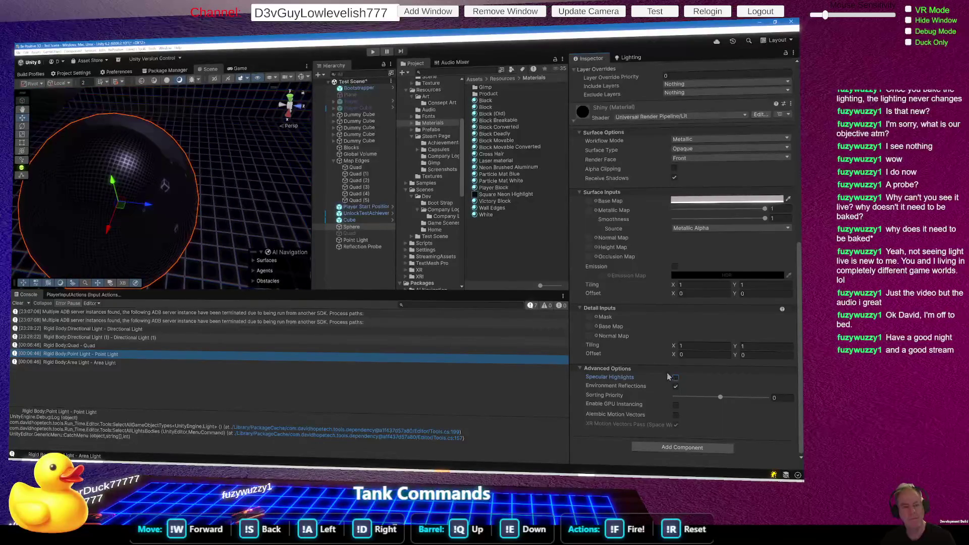
mouse_move(147, 172)
left_mouse_down()
mouse_move(86, 152)
mouse_move(203, 157)
mouse_move(166, 194)
mouse_move(219, 162)
mouse_move(171, 142)
mouse_move(156, 180)
left_mouse_up()
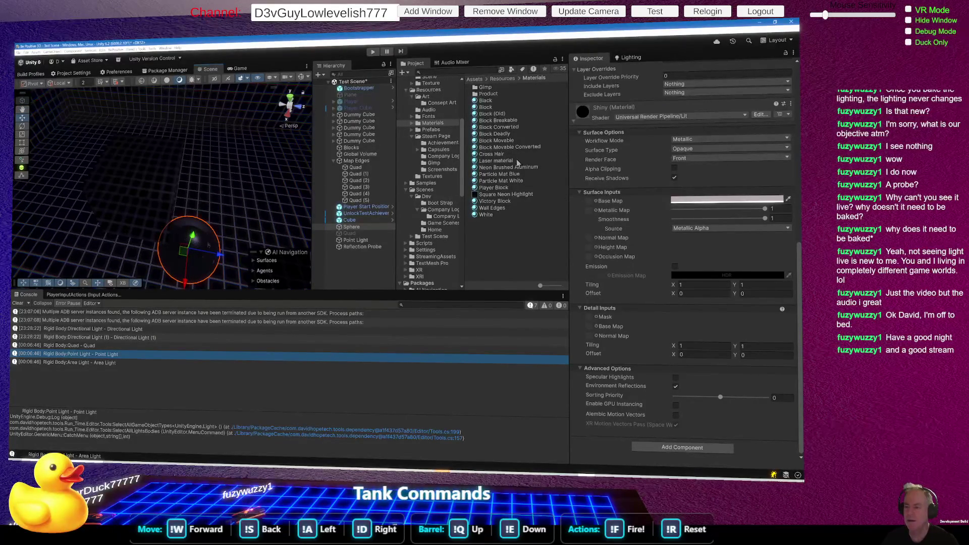
left_click_drag(504, 169, 134, 190)
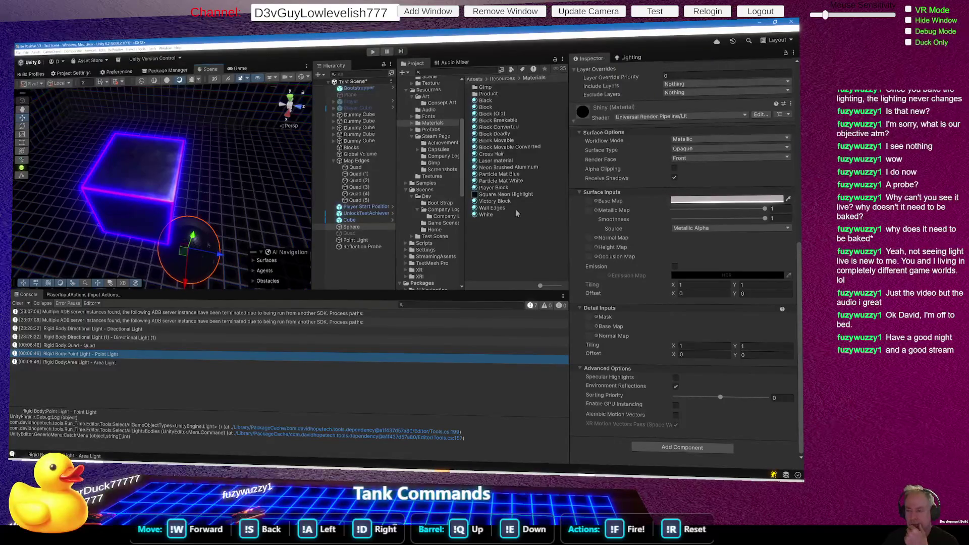
left_click(506, 194)
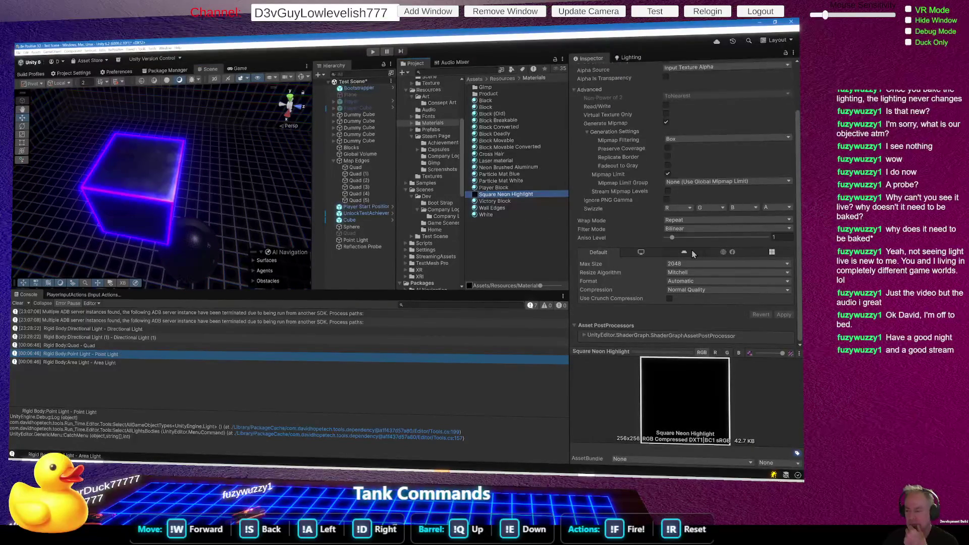
Dismiss the Project create menu and expand the Materials folder to list Gimp and Product.
scroll(692, 253, "up", 3)
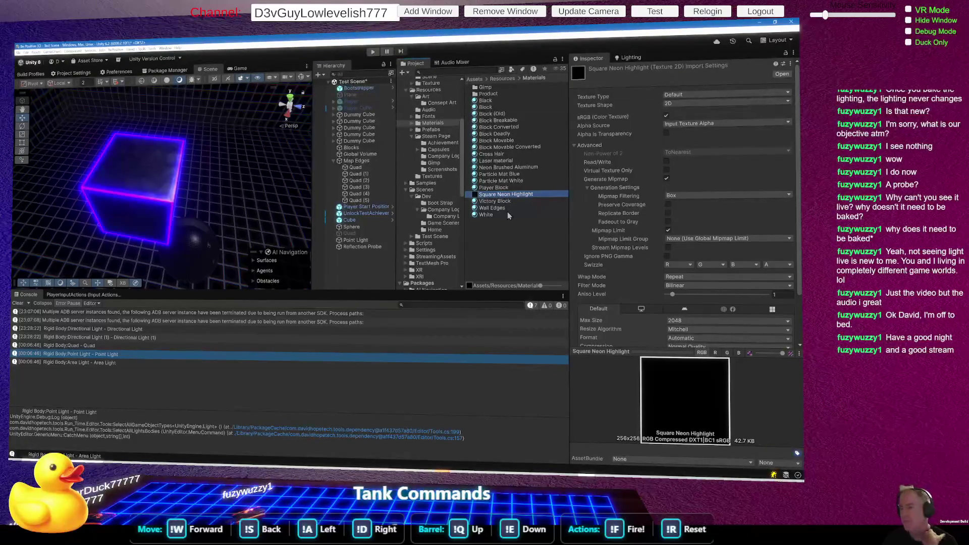
right_click(466, 235)
mouse_move(481, 240)
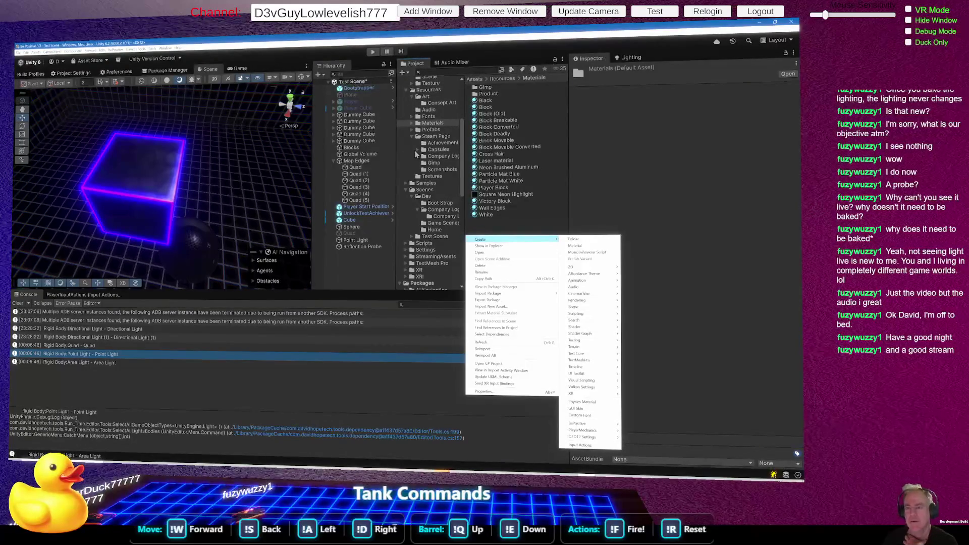
left_click(440, 111)
scroll(444, 112, "up", 5)
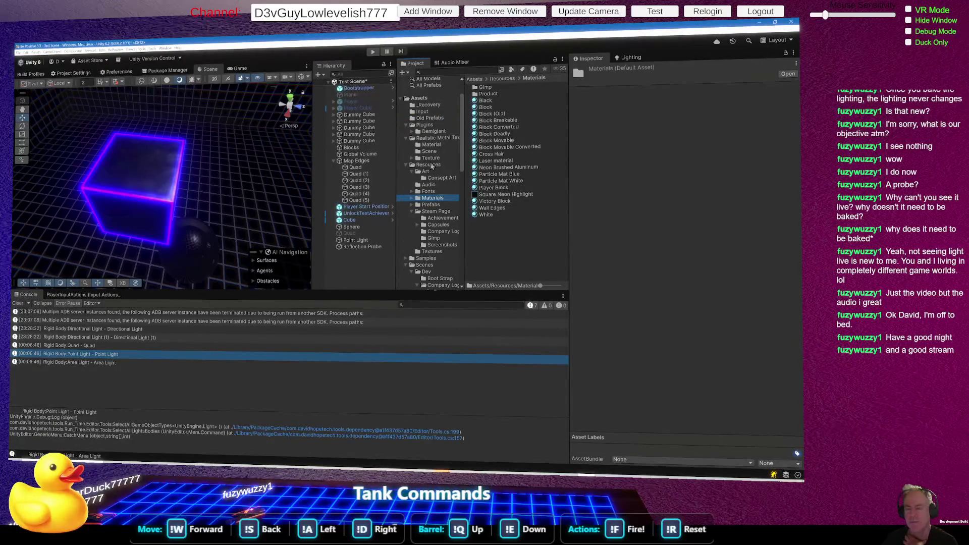
scroll(443, 186, "down", 3)
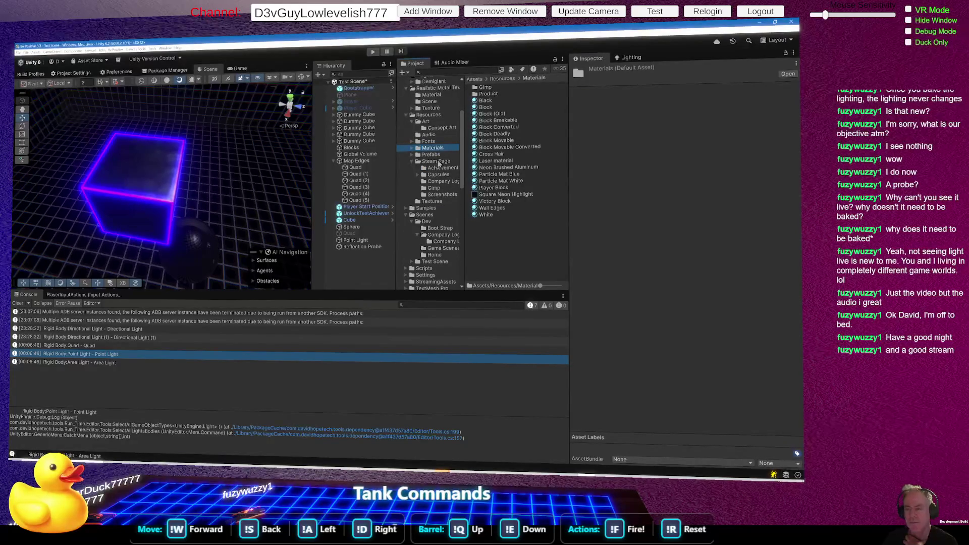
left_click(411, 150)
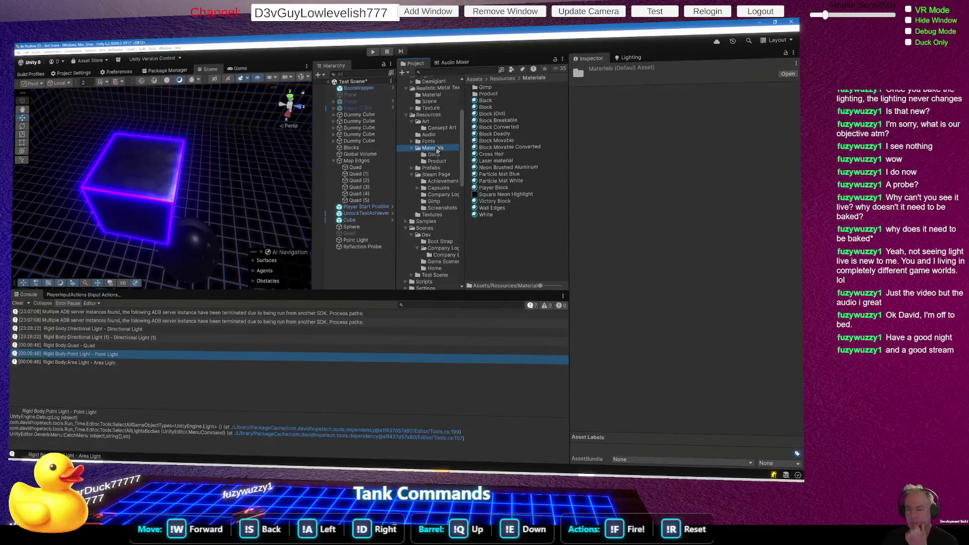
left_click(498, 195)
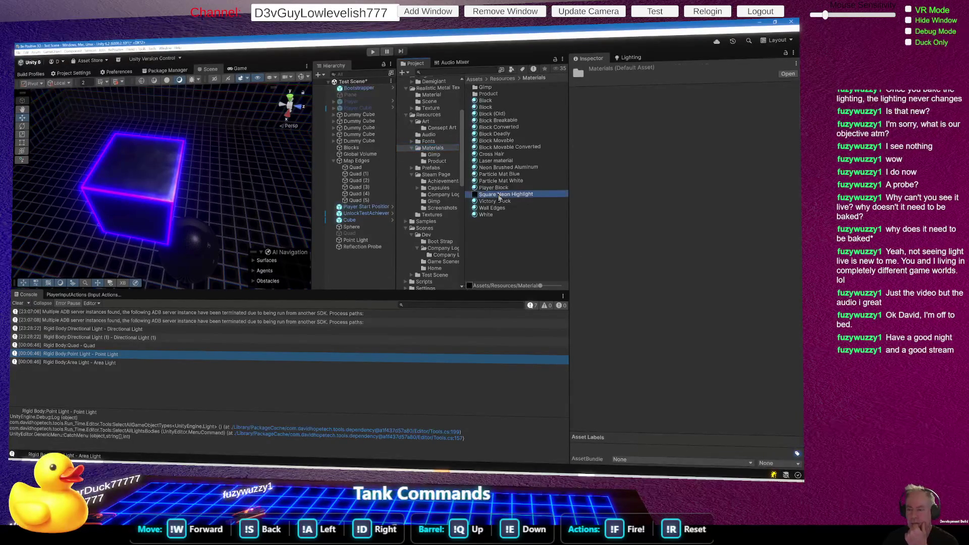
Change Neon Brushed Aluminum's emission colour to orange-red (RGB 191, 4, 0) so the cube glows red.
left_click(495, 172)
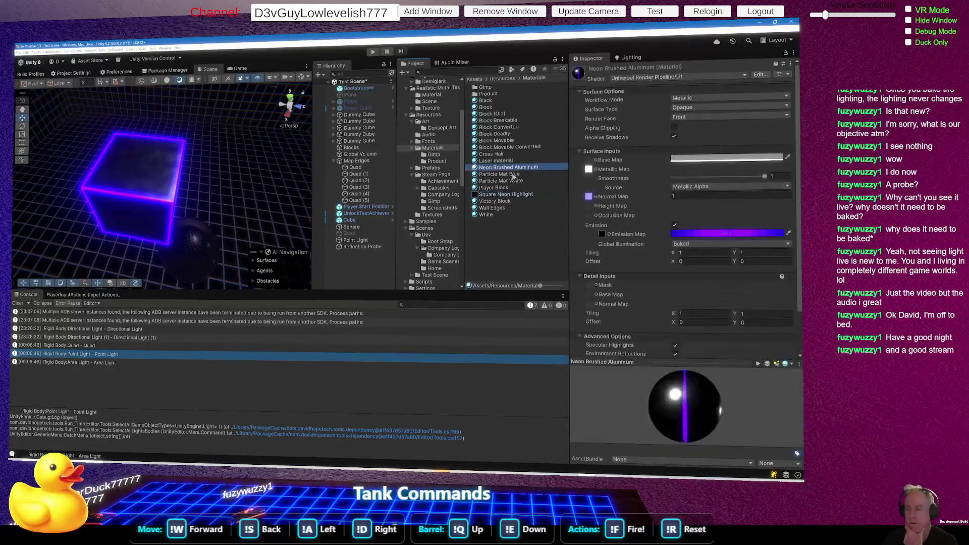
left_click(726, 234)
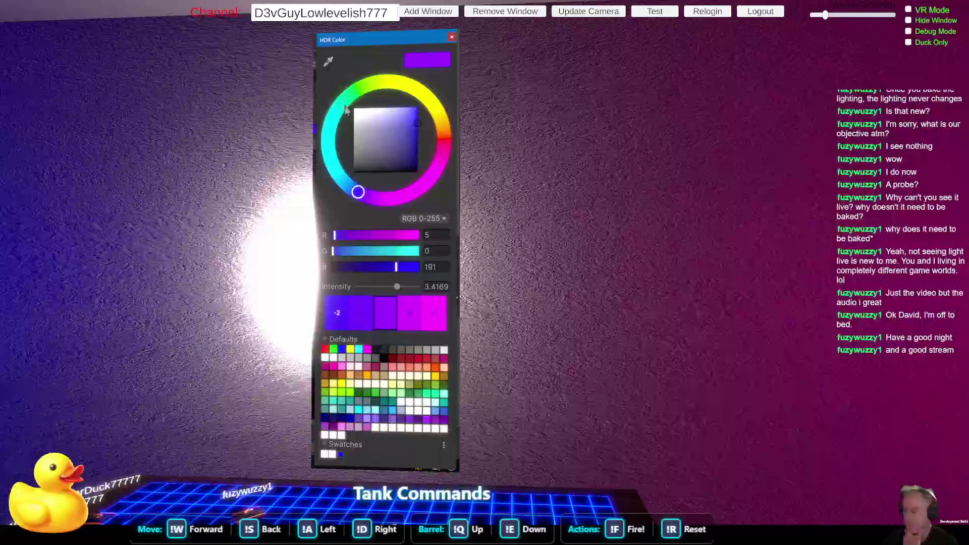
left_click(443, 139)
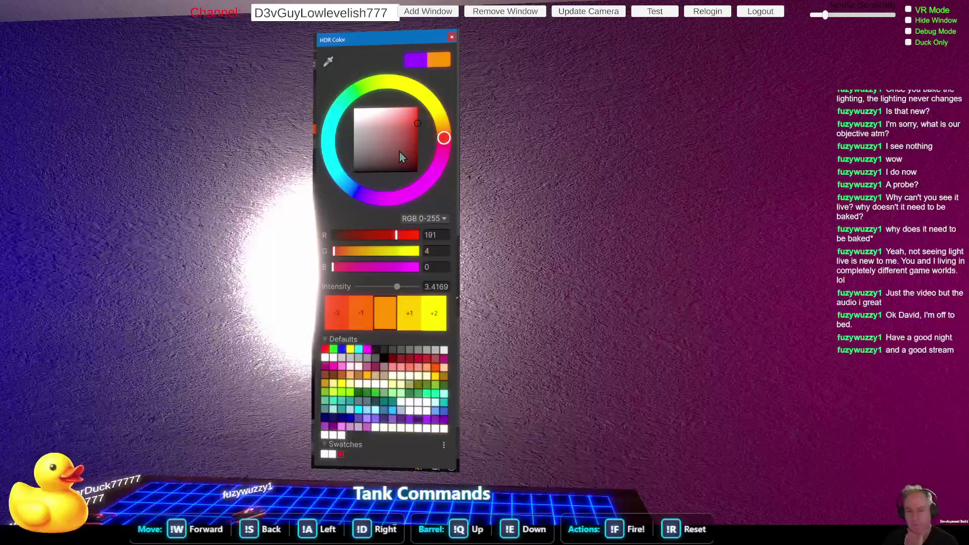
left_click(205, 164)
mouse_move(205, 164)
left_mouse_down()
mouse_move(203, 175)
mouse_move(195, 99)
mouse_move(256, 165)
mouse_move(188, 157)
mouse_move(280, 125)
mouse_move(259, 134)
left_mouse_up()
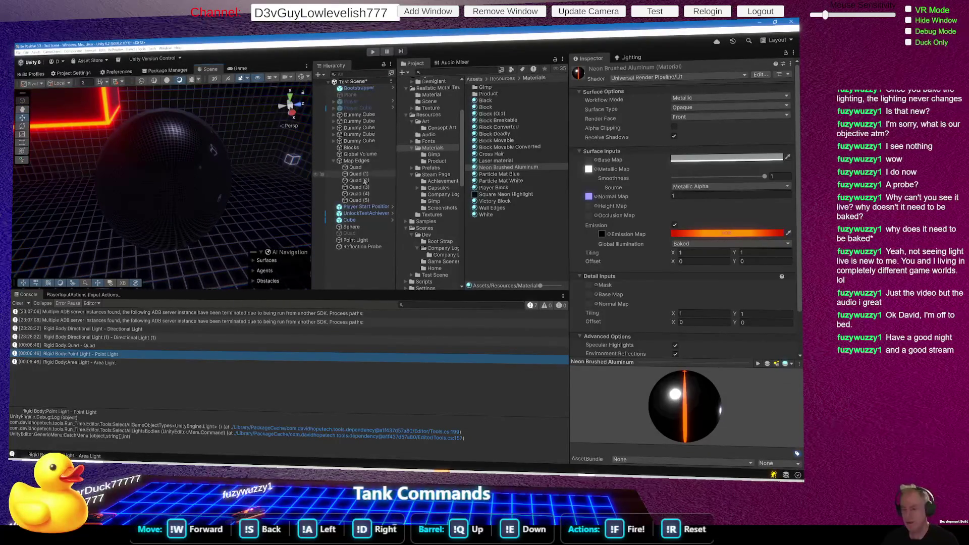
Set the Reflection Probe's Type to Realtime and Refresh Mode to Every Frame.
left_click(374, 248)
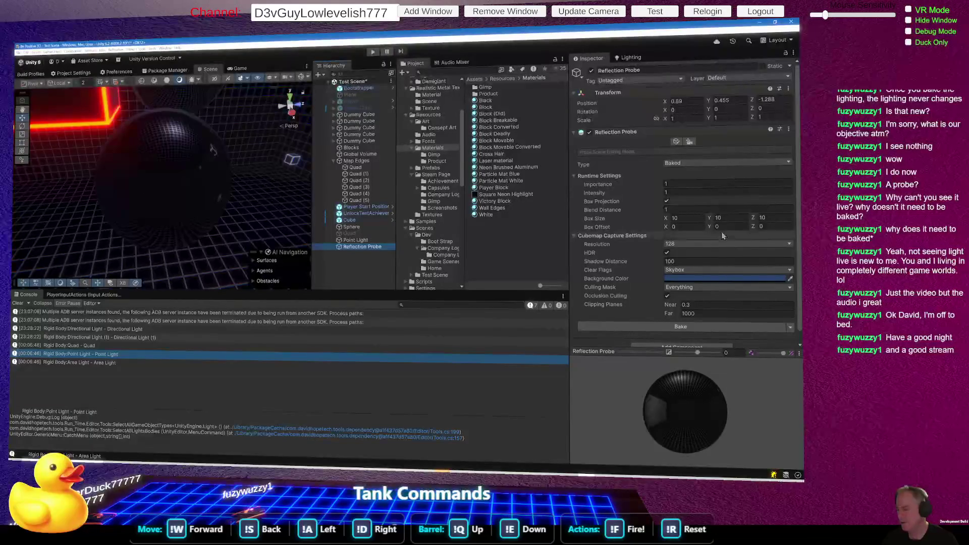
left_click(689, 163)
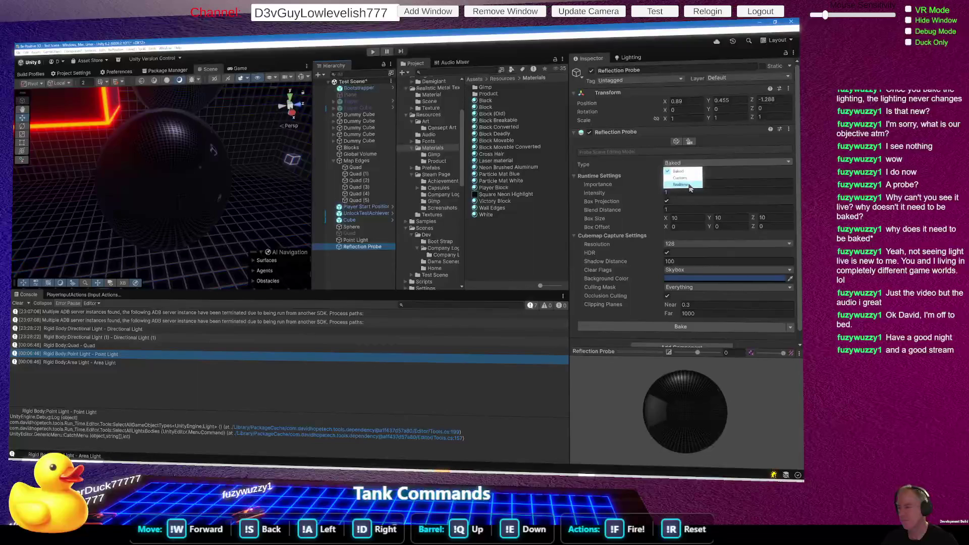
left_click(681, 184)
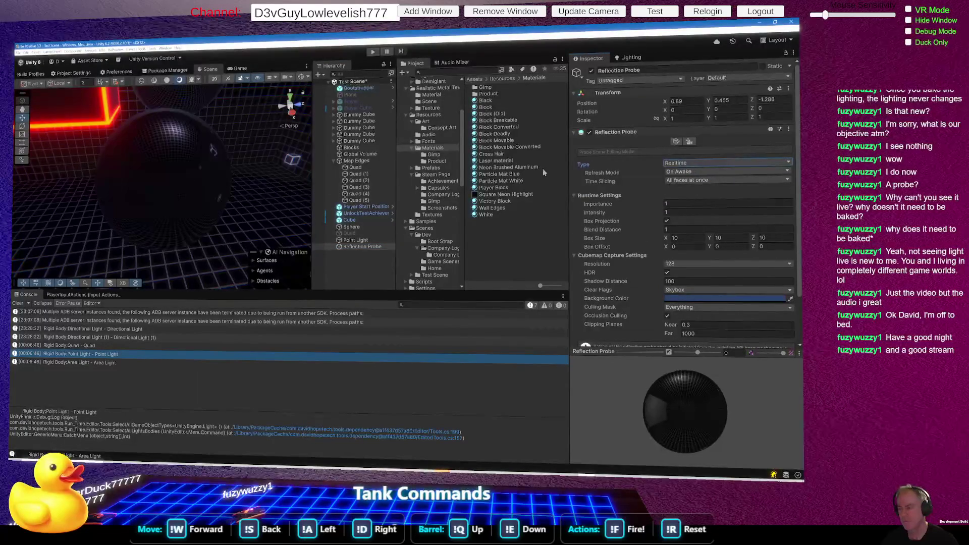
left_click(695, 173)
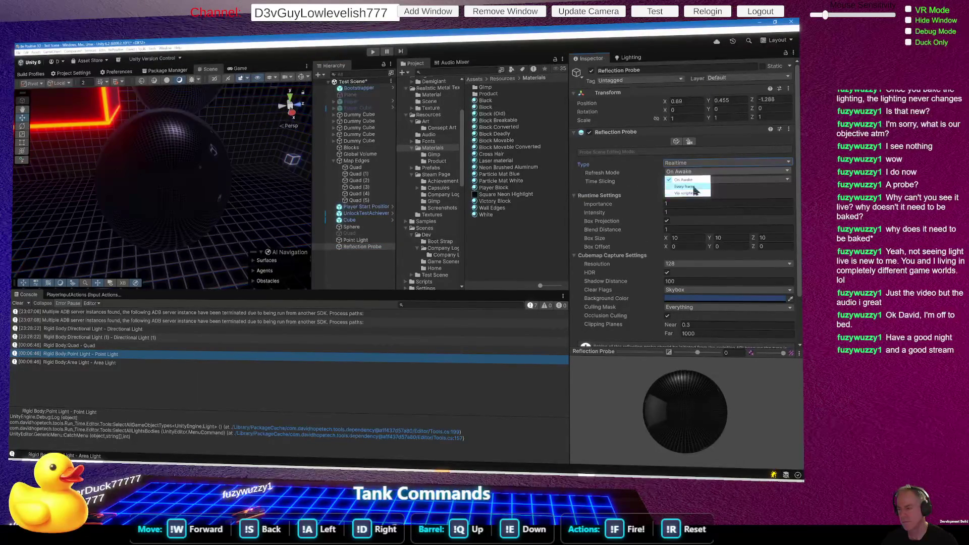
left_click(692, 186)
mouse_move(272, 182)
left_mouse_down()
mouse_move(249, 185)
mouse_move(236, 212)
mouse_move(271, 180)
left_mouse_up()
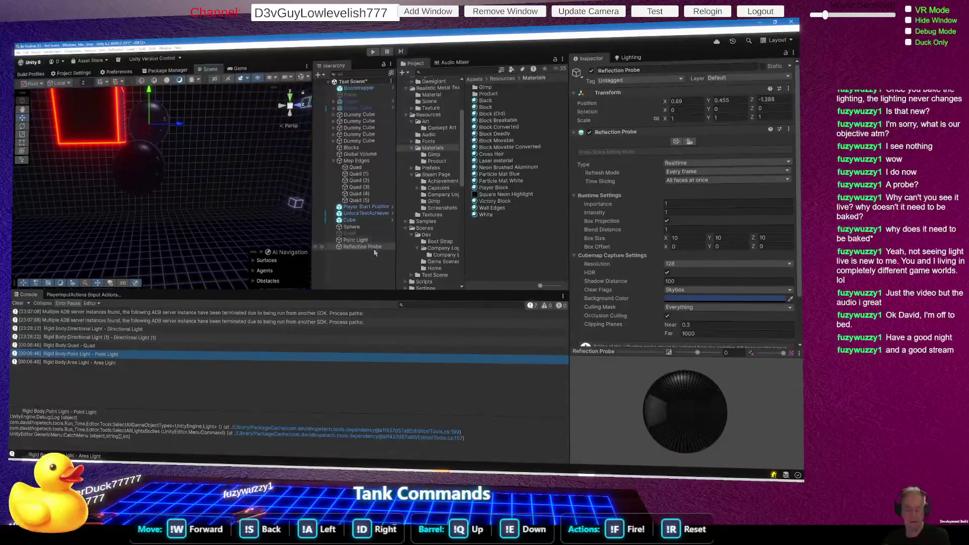
mouse_move(182, 183)
left_mouse_down()
mouse_move(213, 229)
mouse_move(229, 203)
left_mouse_up()
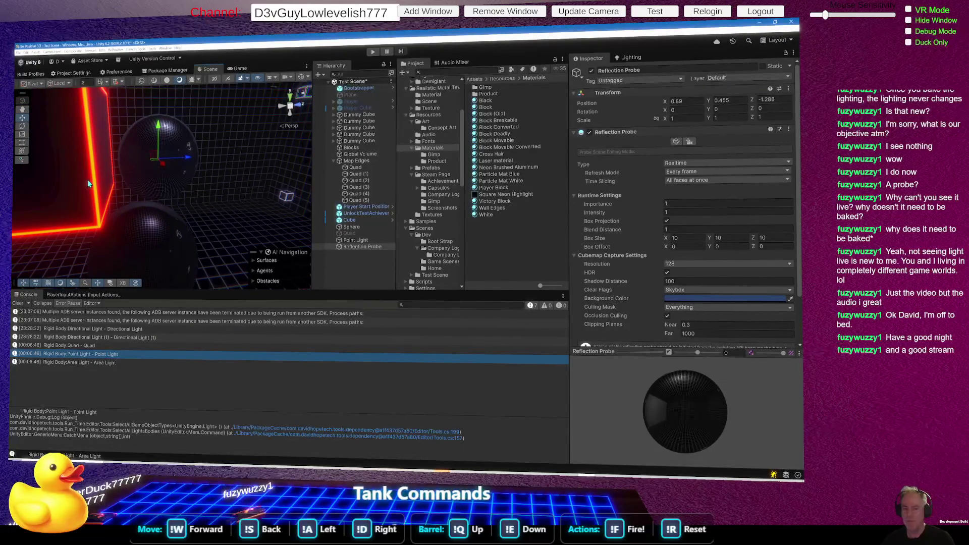
Check the neon cube's light probe options, then inspect wall quads Quad (3) and Quad (1).
left_click(89, 183)
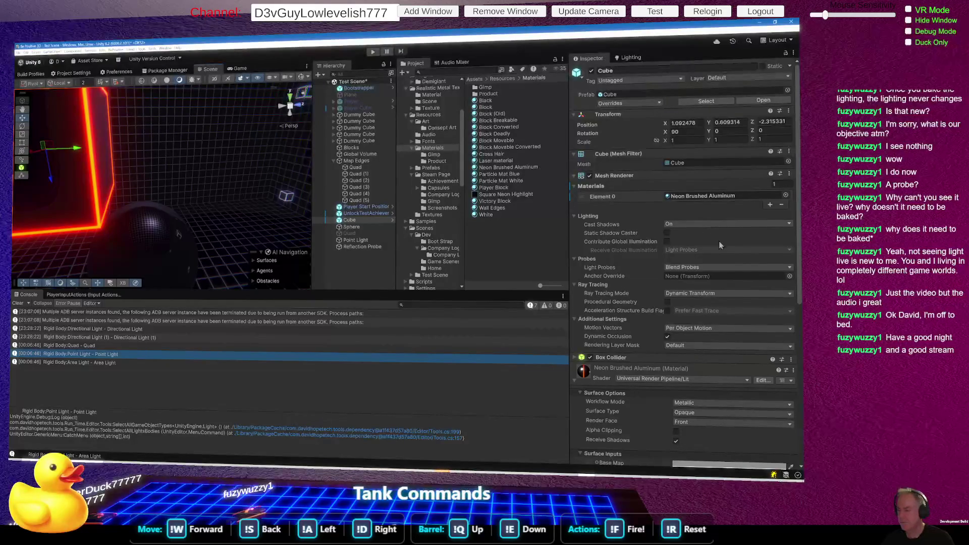
left_click(720, 268)
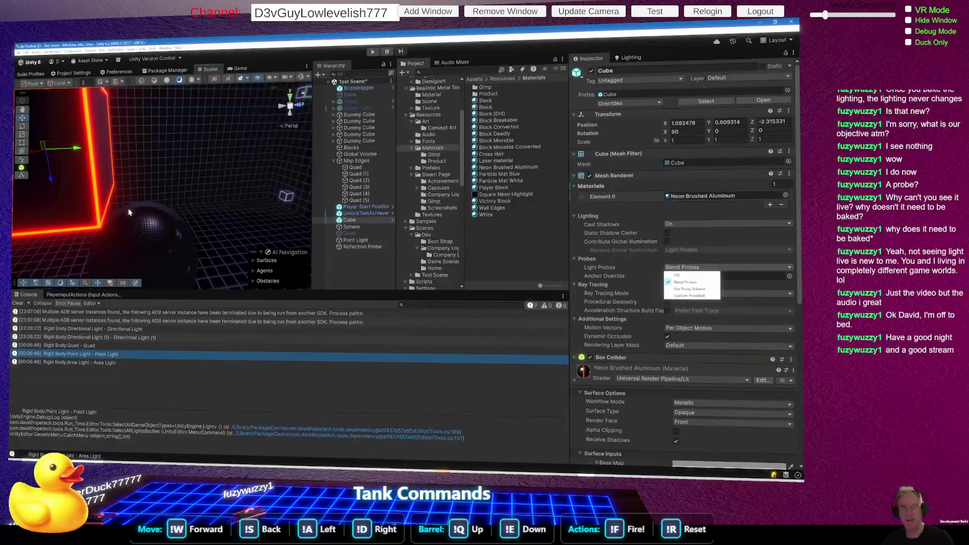
left_click(77, 174)
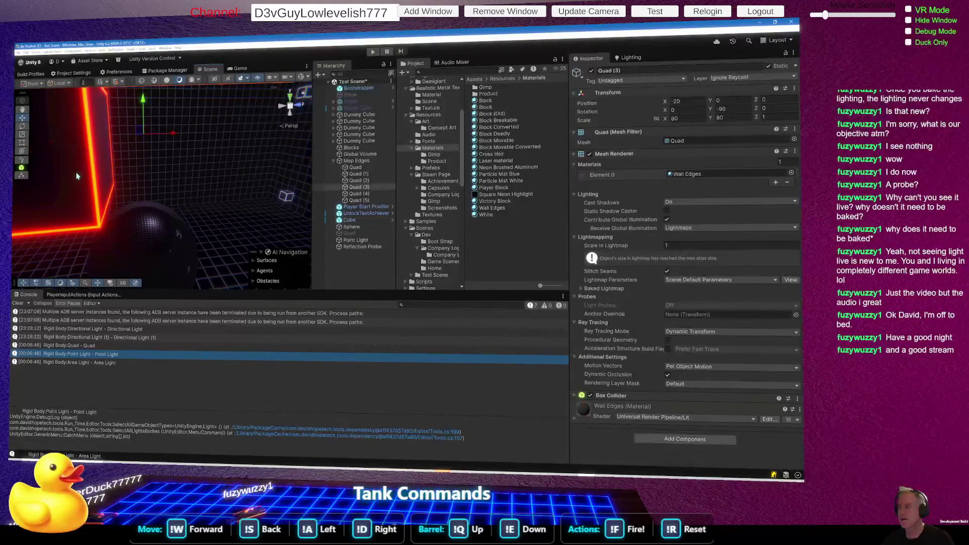
left_click(57, 174)
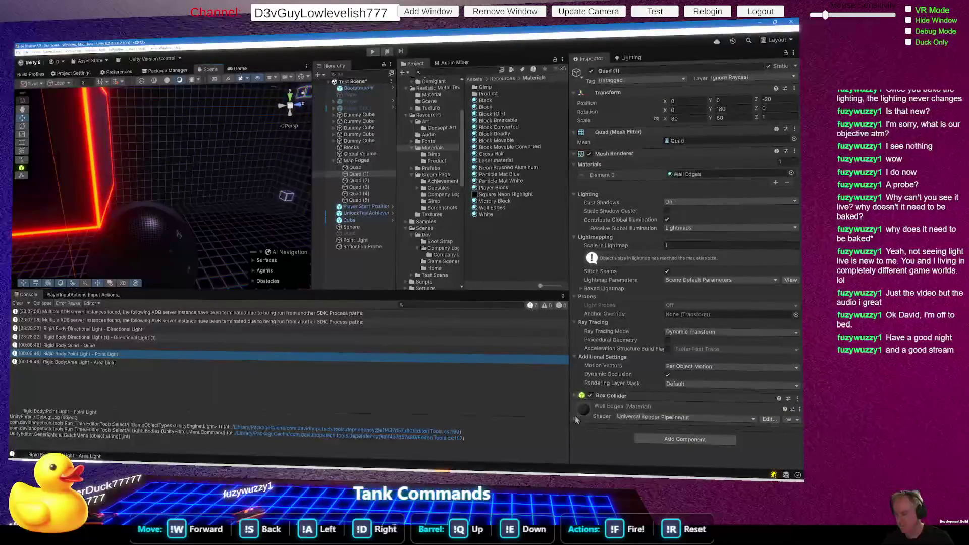
Reselect the cube and locate its Neon Brushed Aluminum material to show its settings.
left_click(78, 196)
left_click(674, 197)
left_click(509, 168)
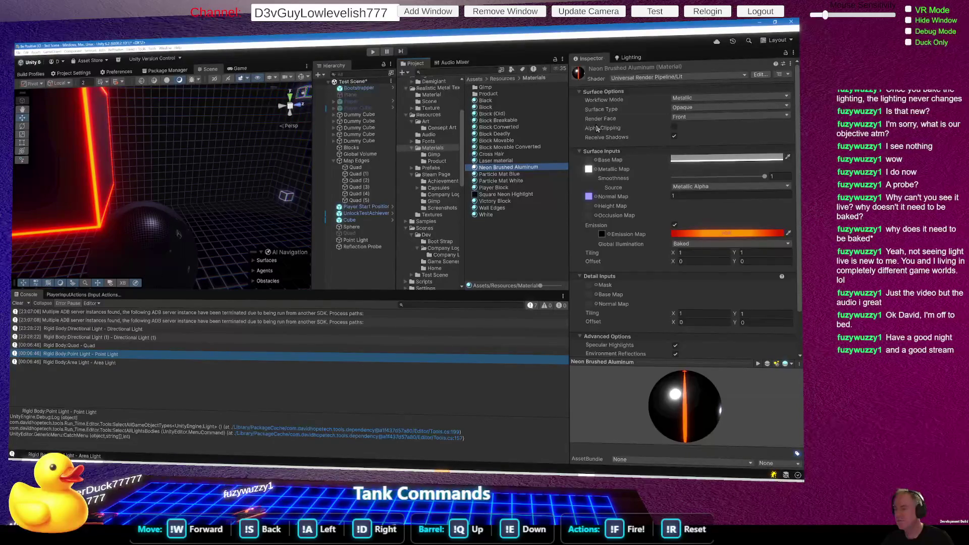
Return to the cube, check its Rendering Layer Mask options, and scroll down to its material settings.
scroll(686, 137, "down", 2)
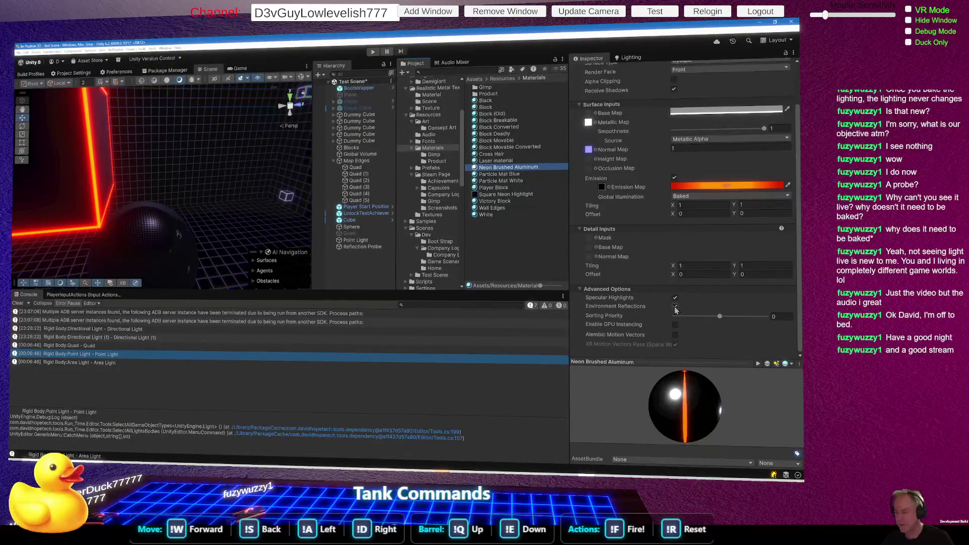
key("ctrl+z")
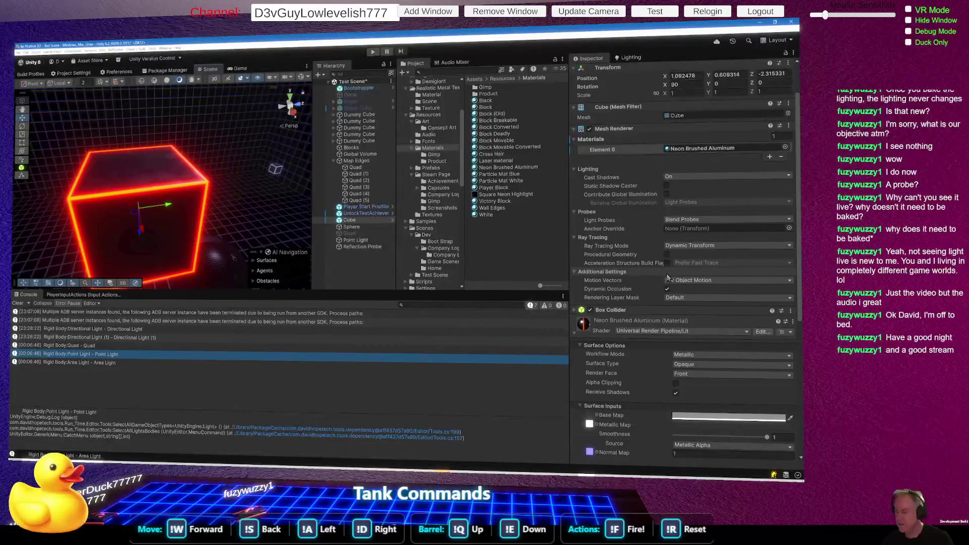
left_click(706, 298)
left_click(706, 301)
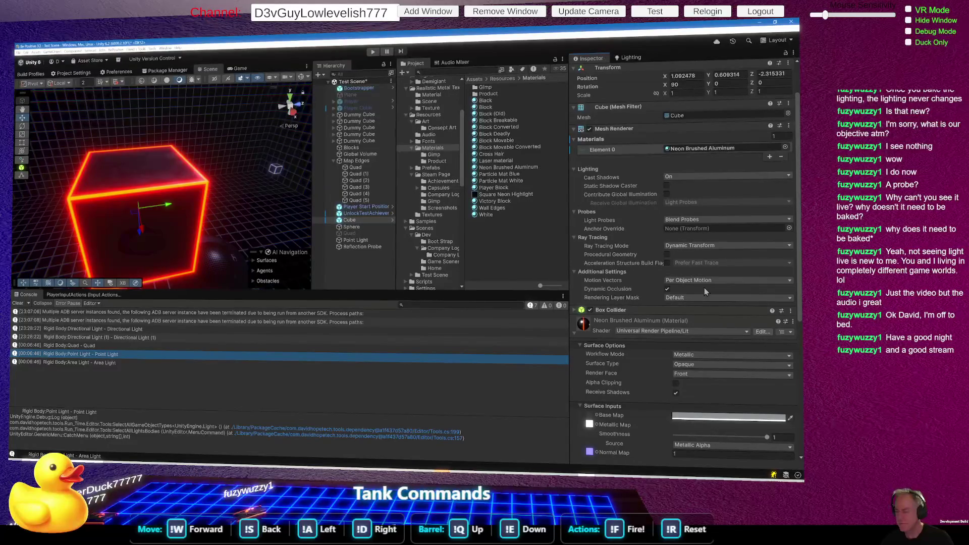
scroll(703, 288, "down", 4)
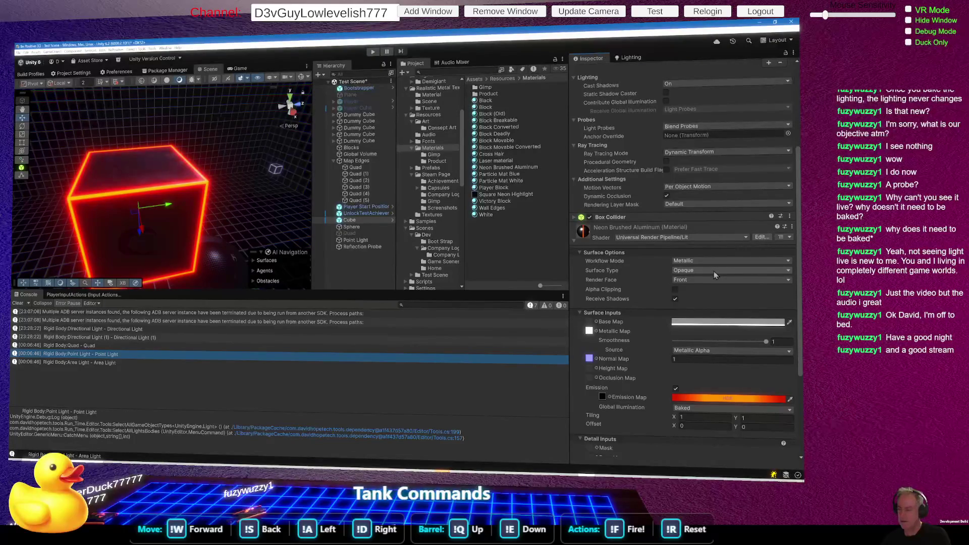
scroll(713, 271, "down", 2)
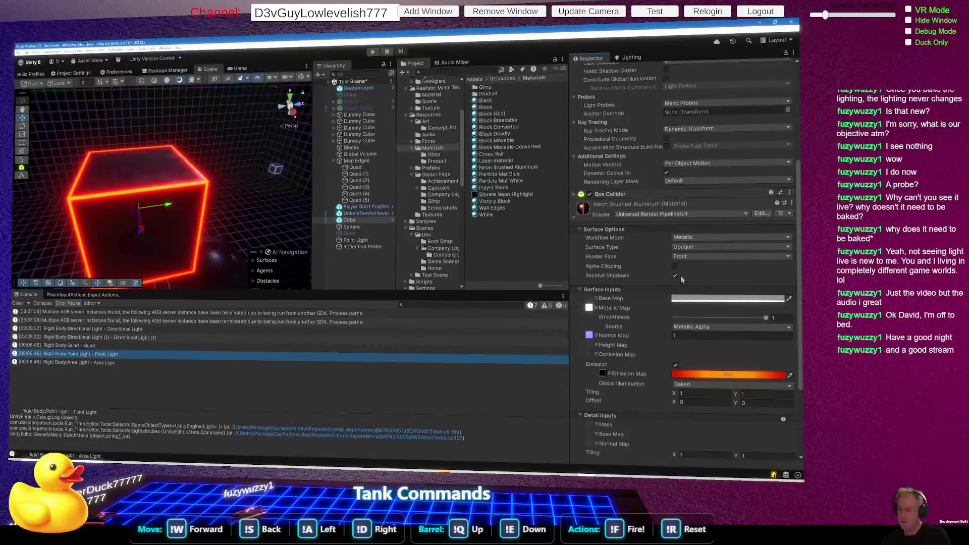
scroll(680, 275, "down", 5)
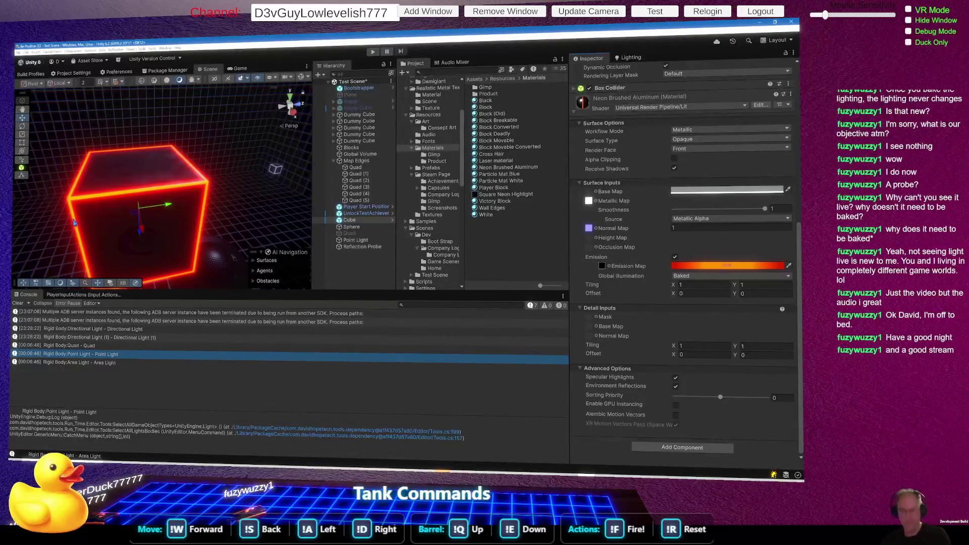
mouse_move(94, 217)
left_mouse_down()
mouse_move(59, 223)
mouse_move(86, 217)
mouse_move(182, 240)
mouse_move(173, 137)
mouse_move(173, 166)
left_mouse_up()
Drag the dark sphere to a new position in the scene.
left_click(149, 246)
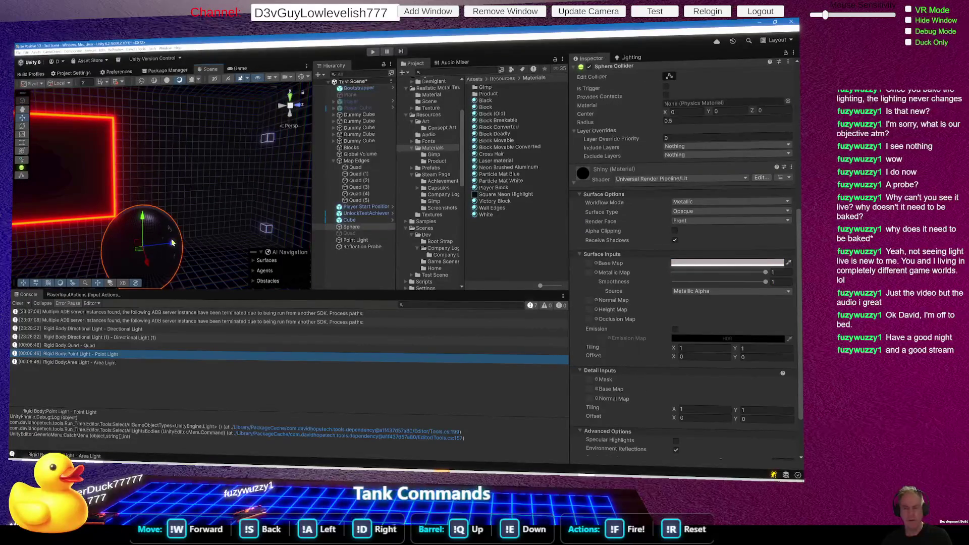
mouse_move(143, 247)
left_mouse_down()
mouse_move(176, 178)
mouse_move(205, 188)
mouse_move(207, 201)
mouse_move(227, 192)
left_mouse_up()
left_click_drag(407, 234, 465, 209)
Select wall quad Quad (4), look around the walls, and switch to the ChatGPT answer.
left_click(191, 251)
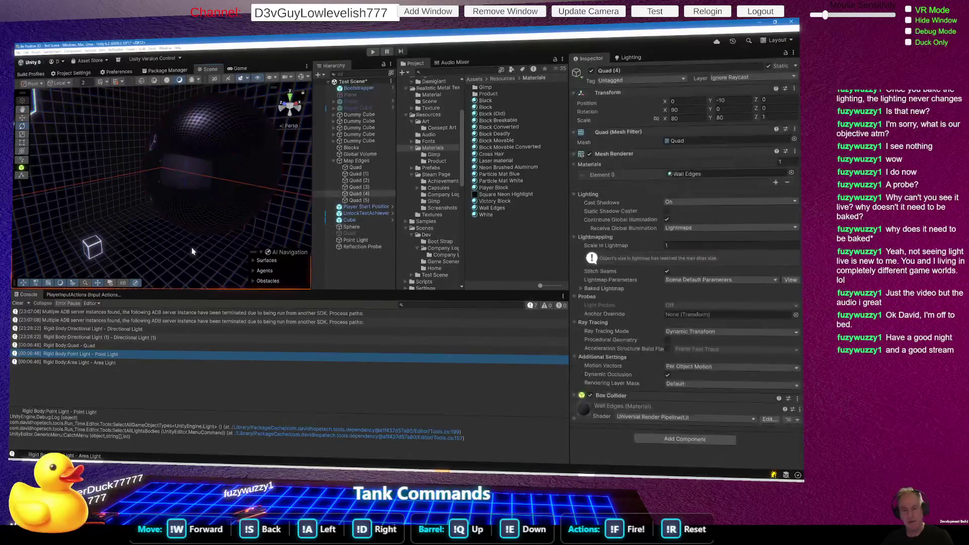
mouse_move(197, 251)
left_mouse_down()
mouse_move(17, 233)
mouse_move(48, 238)
left_mouse_up()
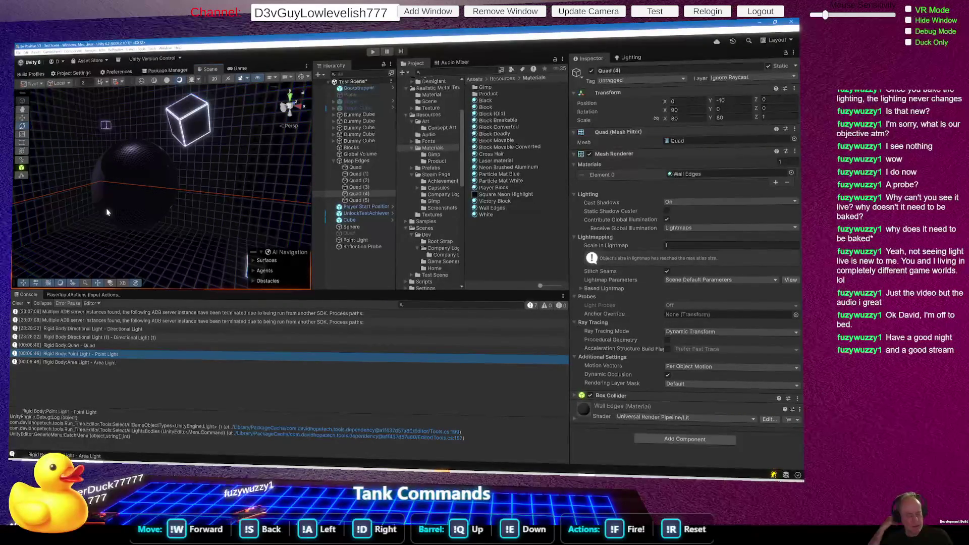
mouse_move(120, 195)
left_mouse_down()
mouse_move(356, 213)
mouse_move(225, 208)
mouse_move(28, 178)
mouse_move(137, 247)
mouse_move(383, 243)
left_mouse_up()
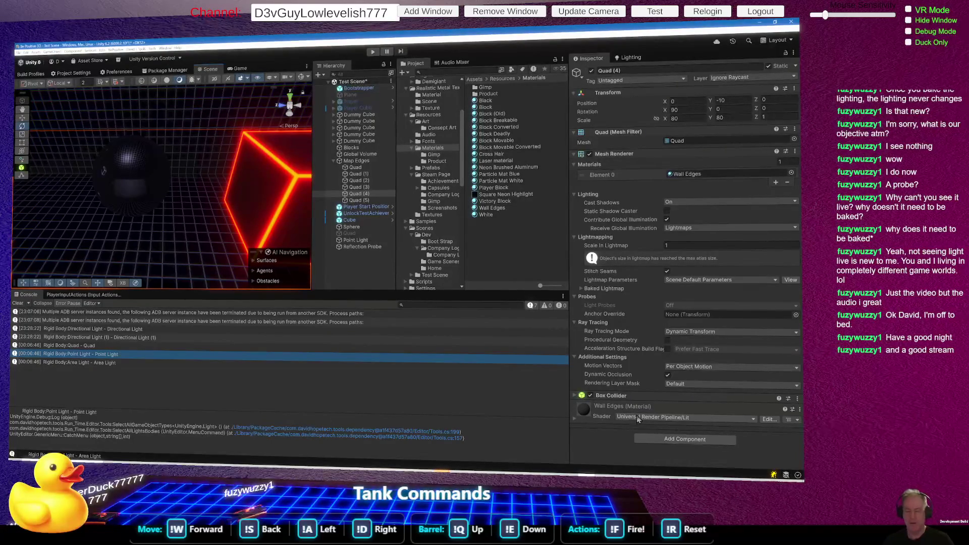
key("alt+Tab")
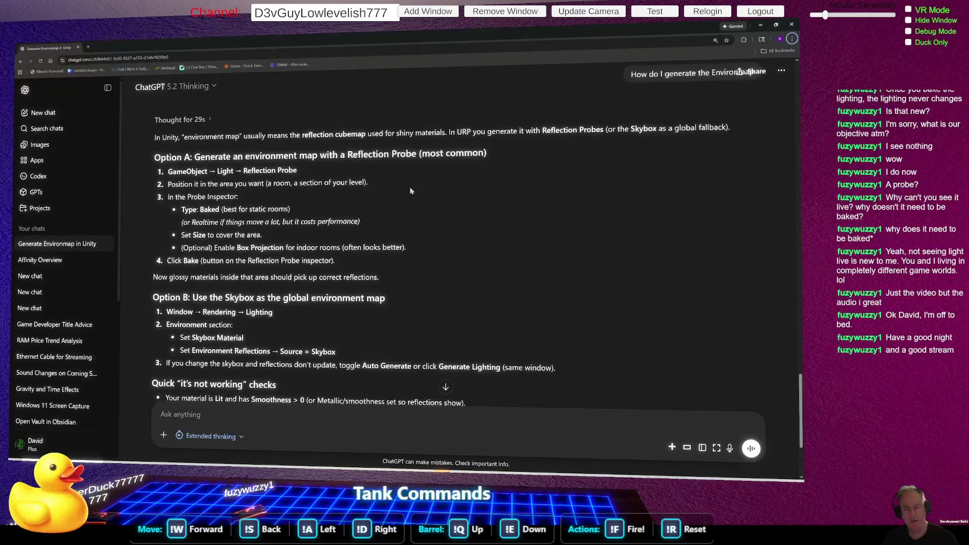
Switch back to Unity and orbit the Scene view closer to the dark sphere.
key("alt+Tab")
mouse_move(184, 165)
left_mouse_down()
mouse_move(177, 161)
mouse_move(313, 196)
mouse_move(293, 186)
left_mouse_up()
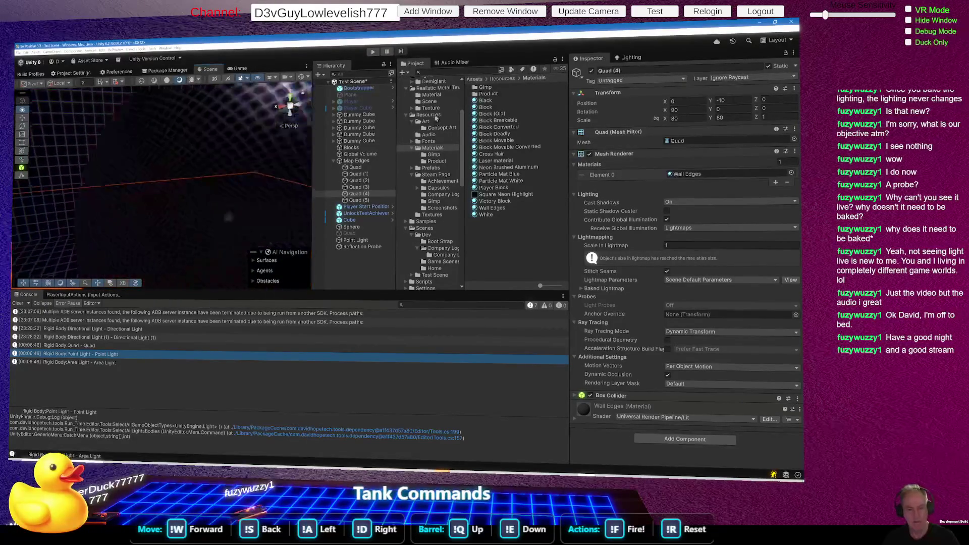
Select Point Light in the Hierarchy to show its Transform and light settings.
left_click(356, 241)
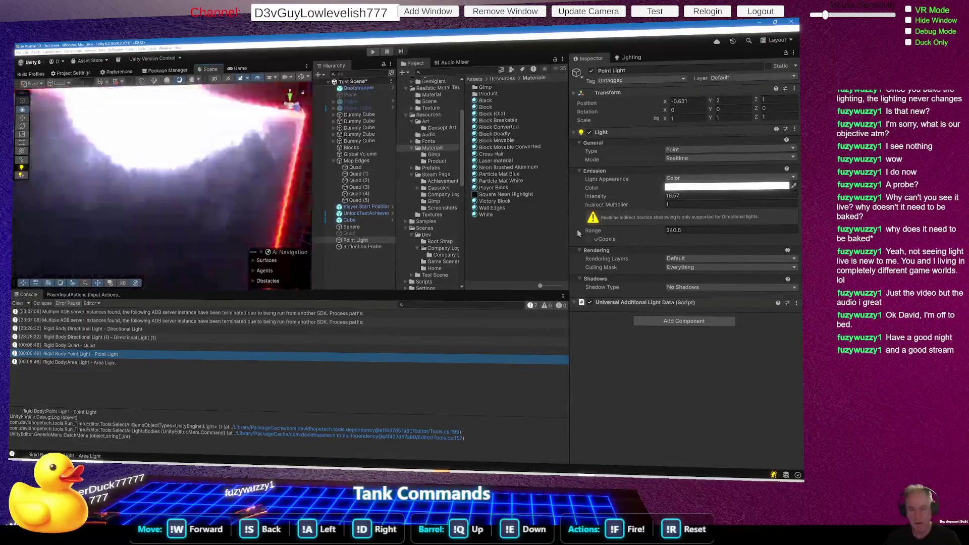
Orbit around the red cube and fly the Scene camera forward toward it.
mouse_move(232, 207)
left_mouse_down()
mouse_move(176, 220)
mouse_move(188, 204)
mouse_move(326, 196)
mouse_move(190, 195)
mouse_move(197, 205)
mouse_move(169, 193)
left_mouse_up()
key("w")
Select the neon cube, switch on Specular Highlights, then undo so they stay off.
key("s")
left_click(169, 192)
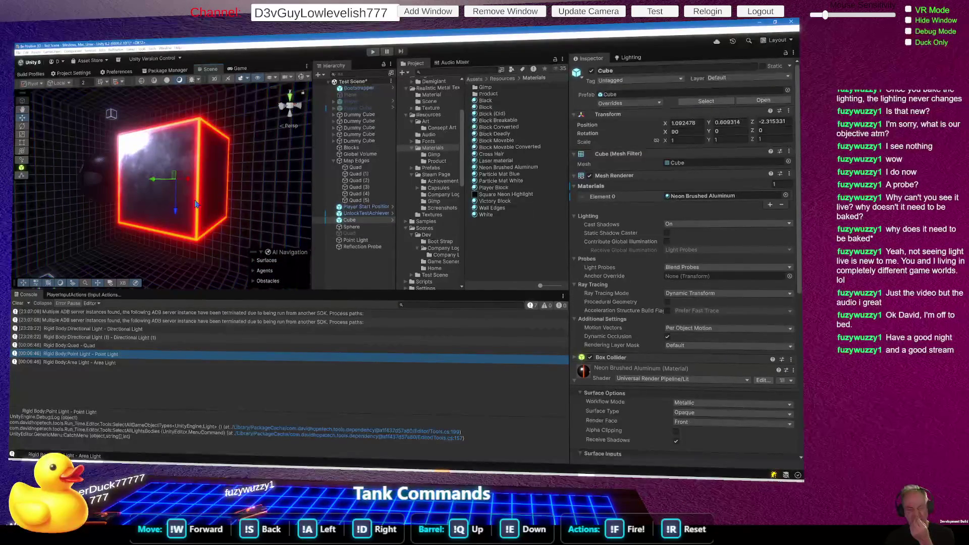
scroll(672, 396, "down", 5)
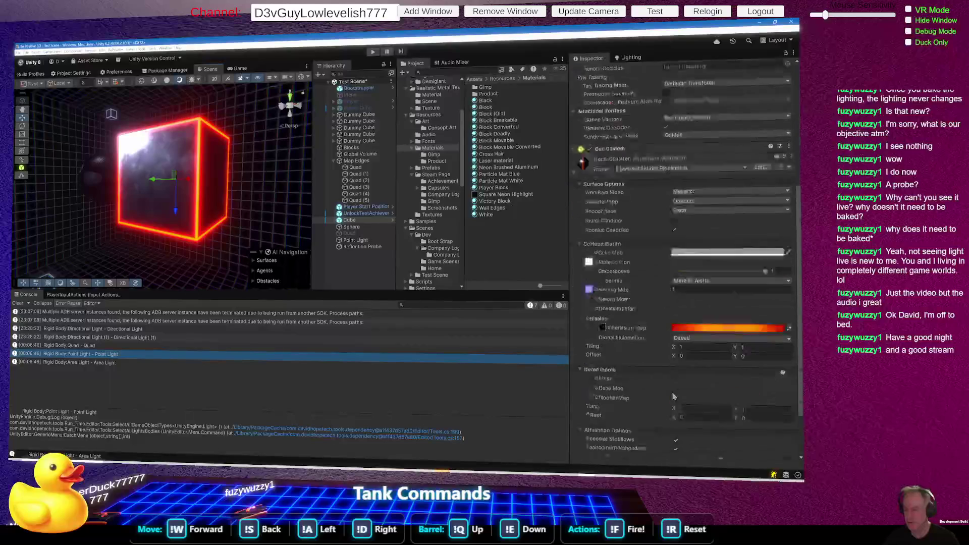
scroll(672, 396, "down", 3)
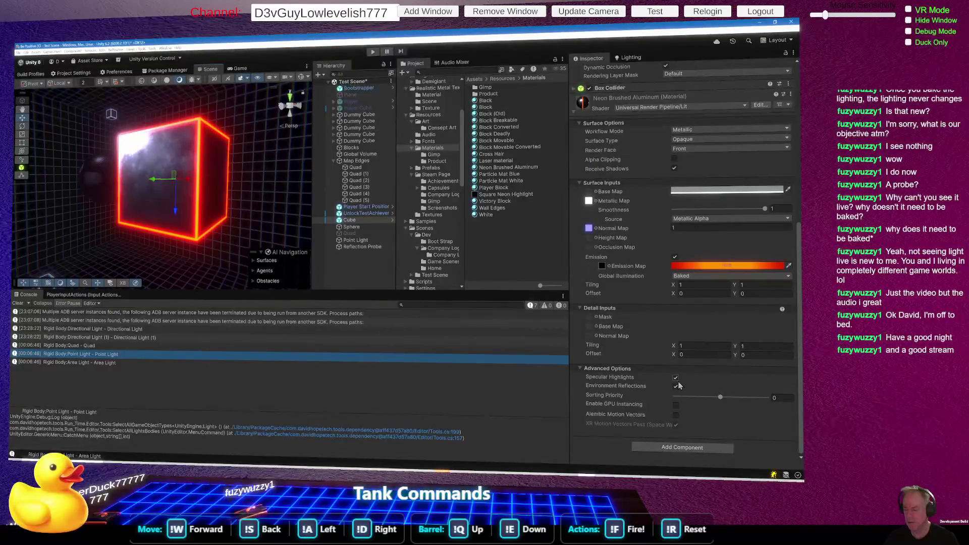
left_click(675, 378)
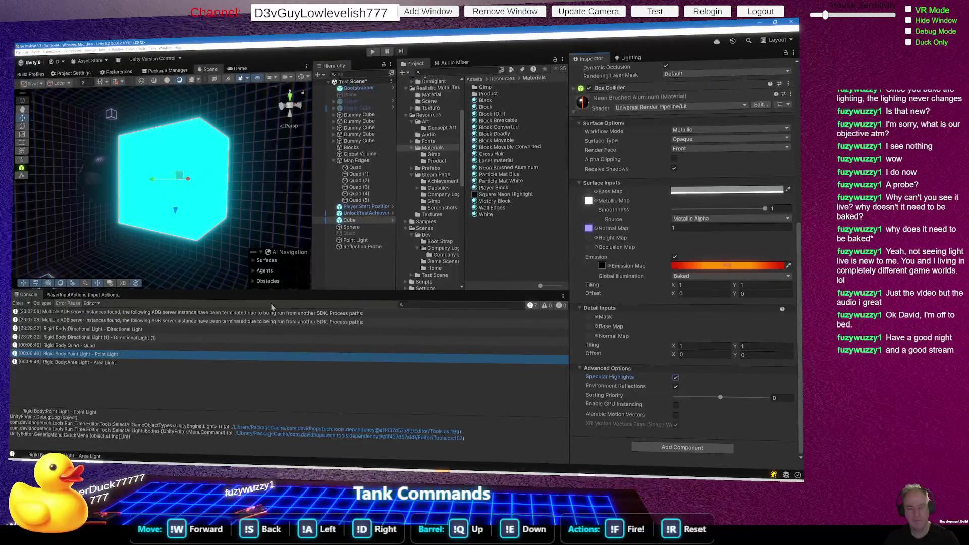
key("ctrl+z")
Set the cube material's Base Map colour to near-white F5FAFF.
left_click_drag(162, 250, 165, 247)
key("f")
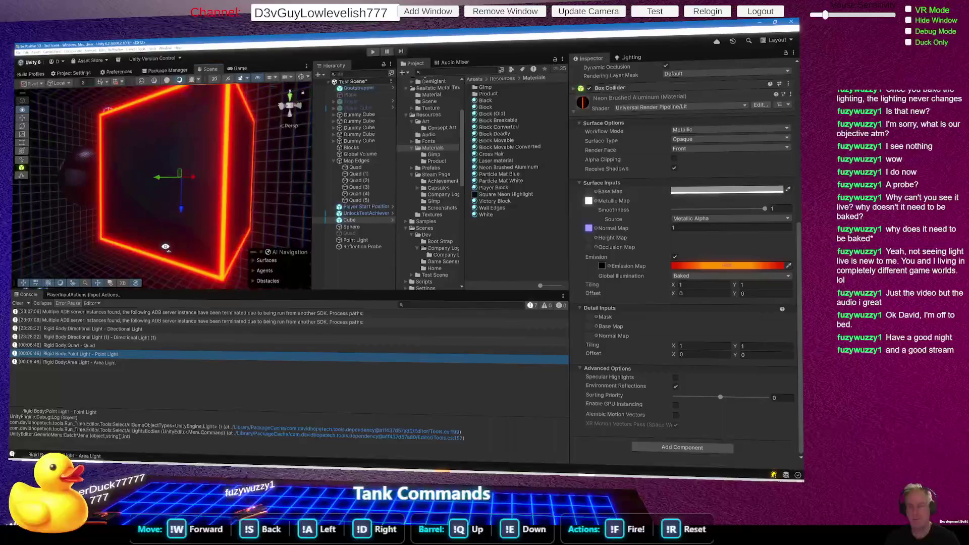
left_click(736, 191)
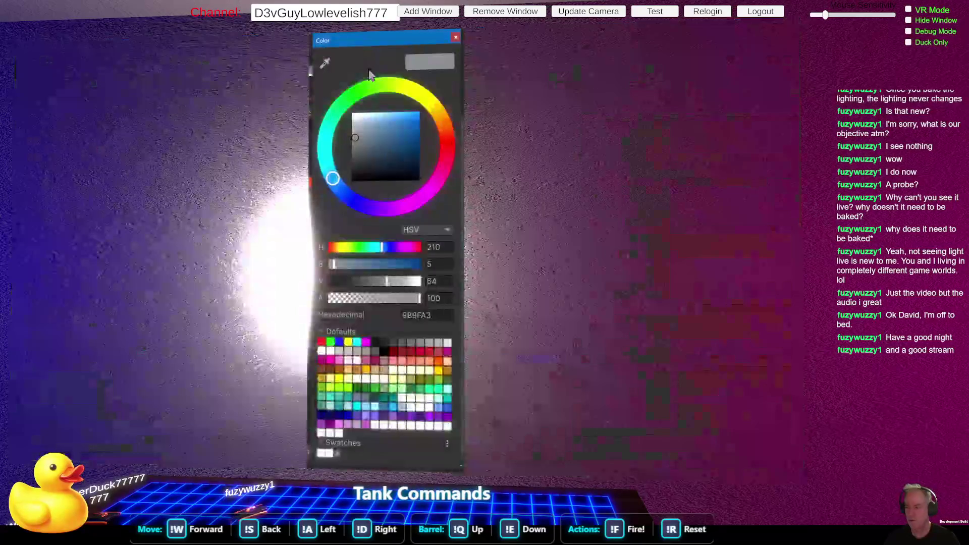
left_click(366, 131)
left_click_drag(367, 135, 355, 113)
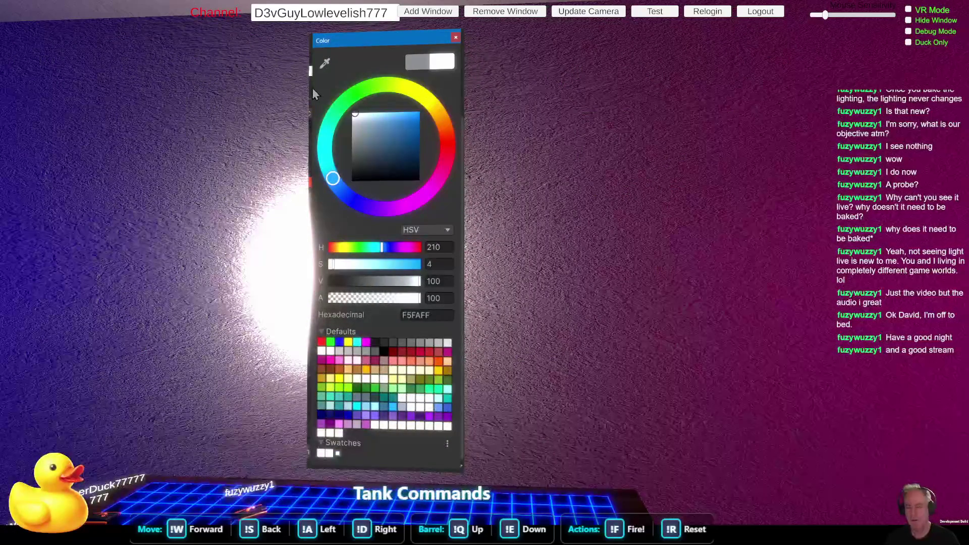
left_click(456, 38)
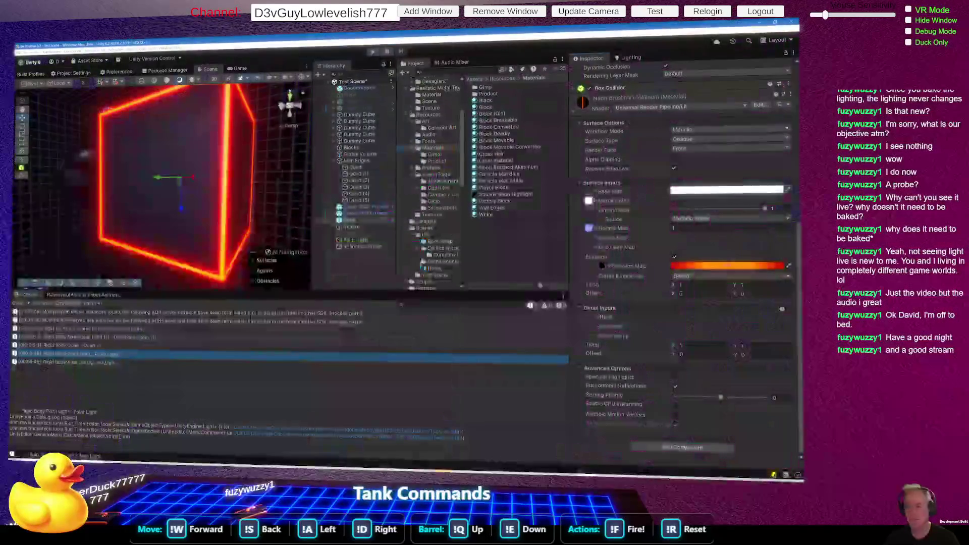
mouse_move(241, 222)
left_mouse_down()
mouse_move(271, 217)
mouse_move(246, 217)
left_mouse_up()
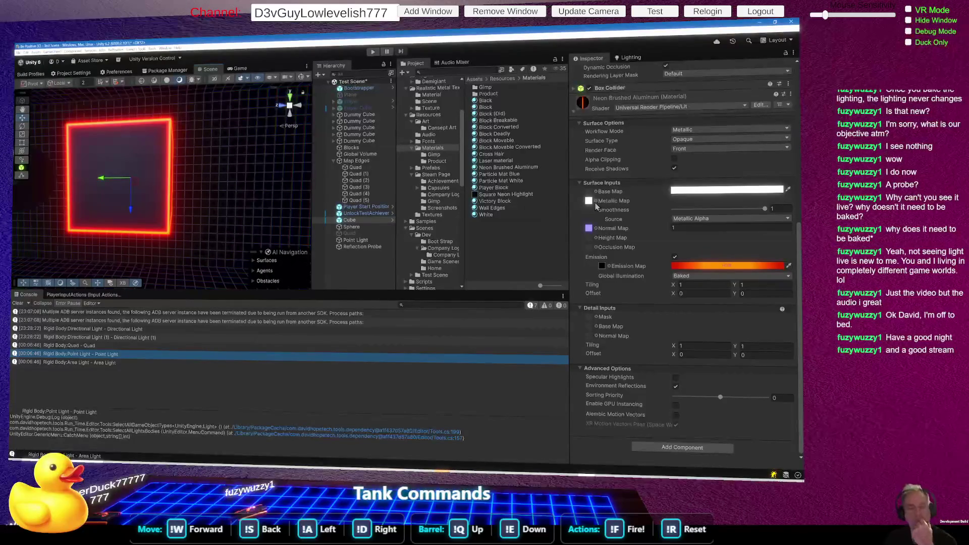
left_click(628, 57)
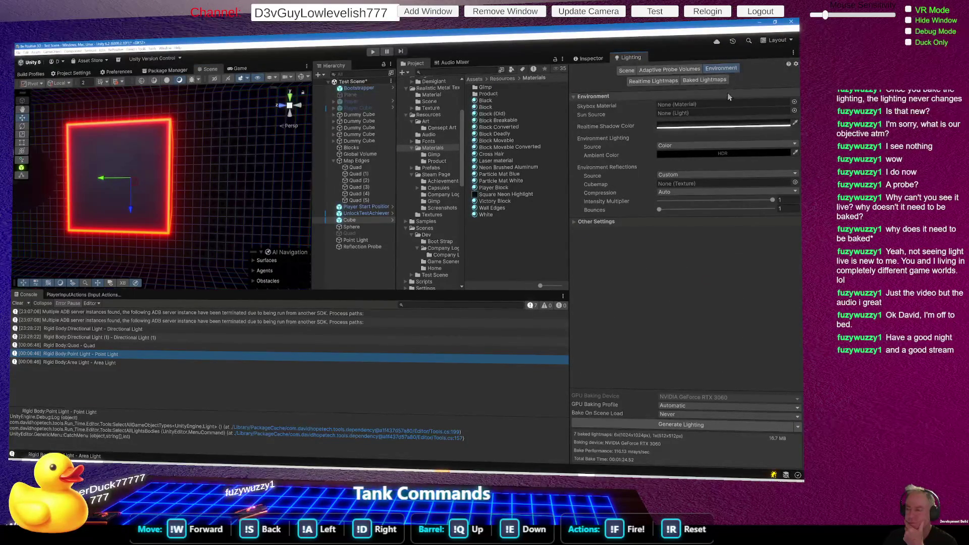
Set the Ambient Color to near-white RGB 248, 248, 248 in the HDR picker.
left_click(722, 151)
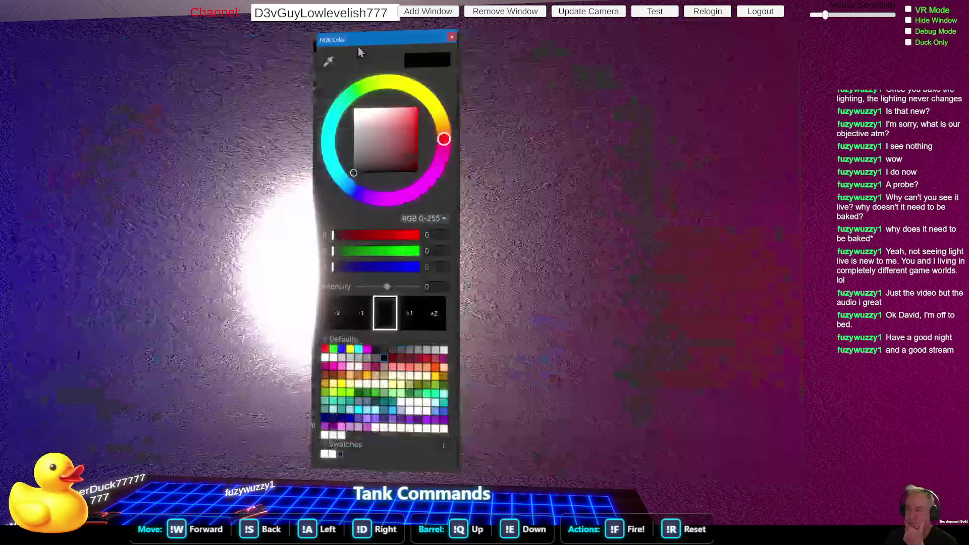
left_click(379, 141)
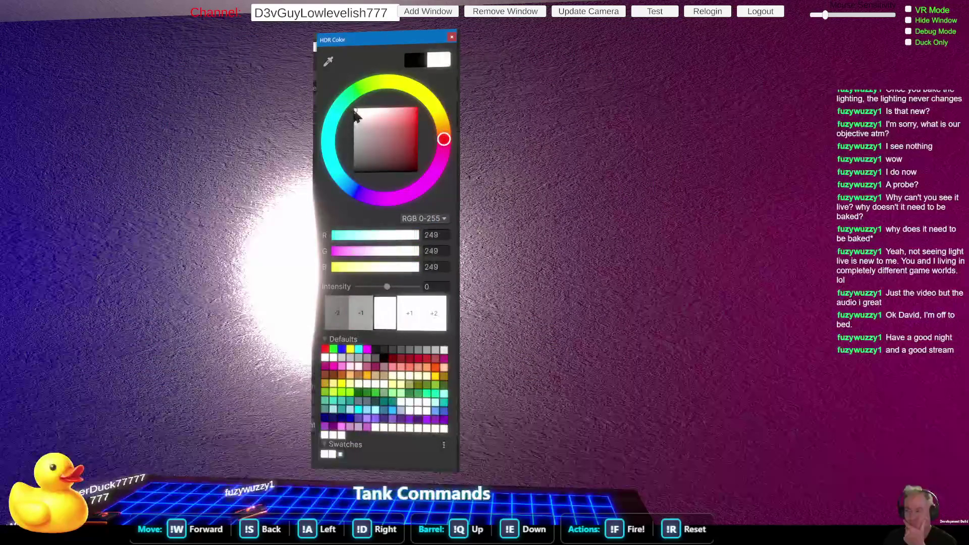
mouse_move(380, 141)
left_mouse_down()
mouse_move(365, 215)
mouse_move(343, 122)
mouse_move(355, 126)
mouse_move(333, 117)
left_mouse_up()
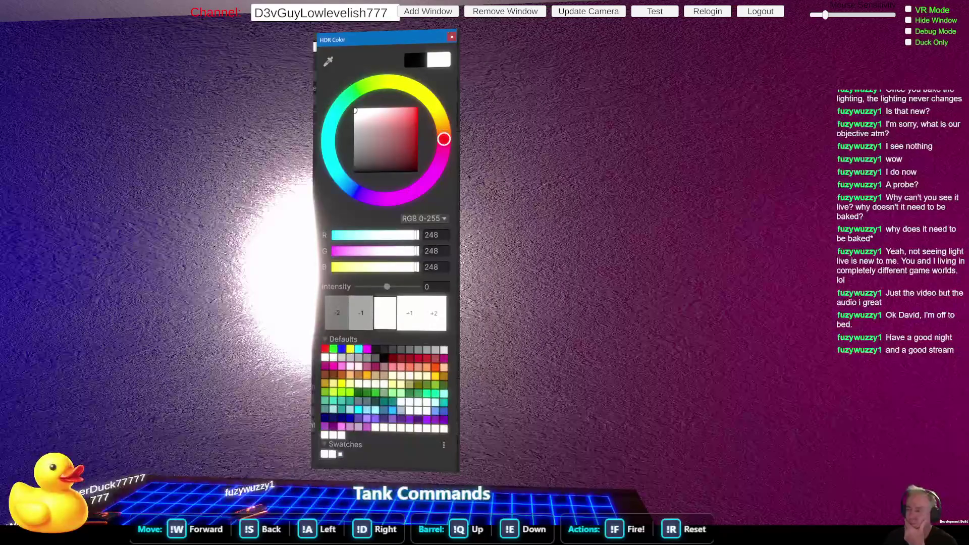
left_click(452, 37)
mouse_move(242, 202)
left_mouse_down()
mouse_move(219, 201)
mouse_move(304, 175)
mouse_move(353, 207)
mouse_move(285, 212)
left_mouse_up()
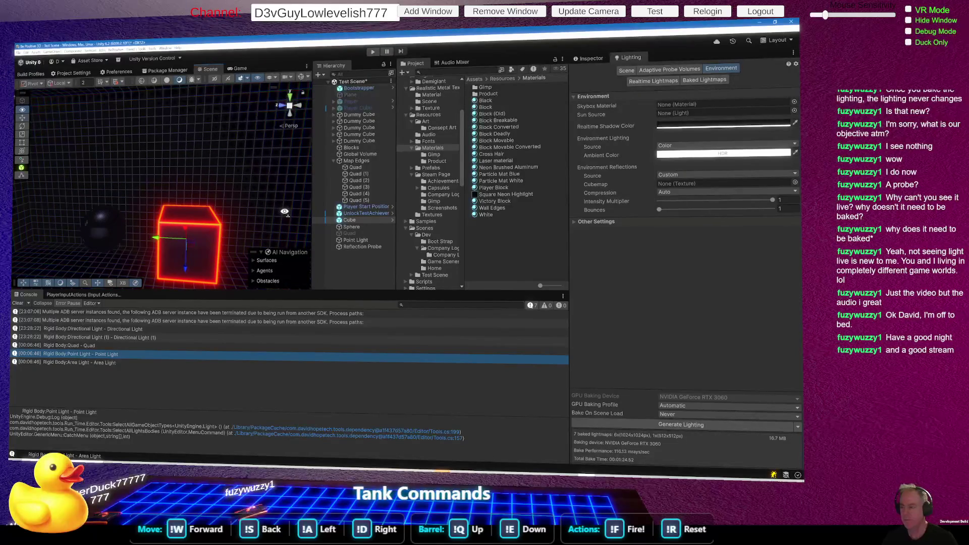
mouse_move(323, 216)
left_click(727, 175)
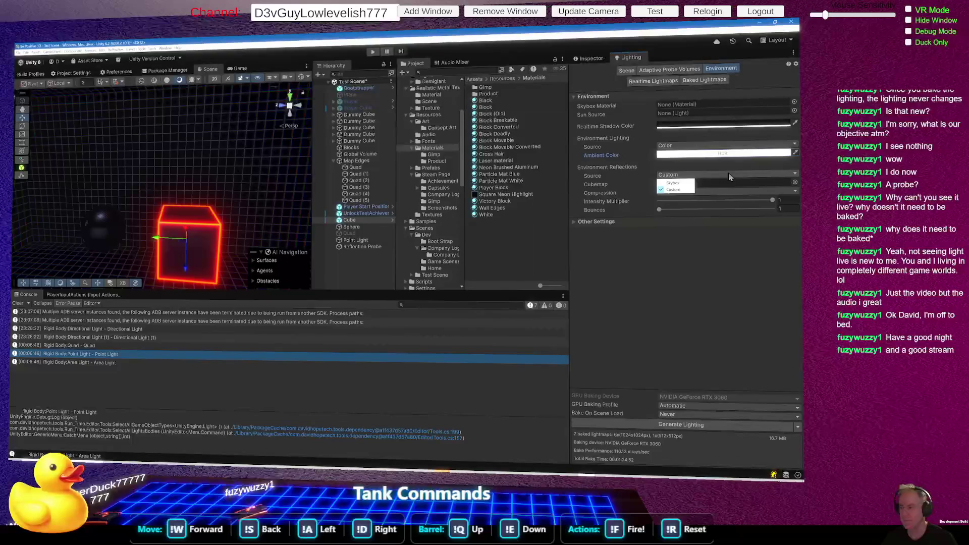
Switch the Environment Reflections Source from Skybox to Custom.
left_click(686, 183)
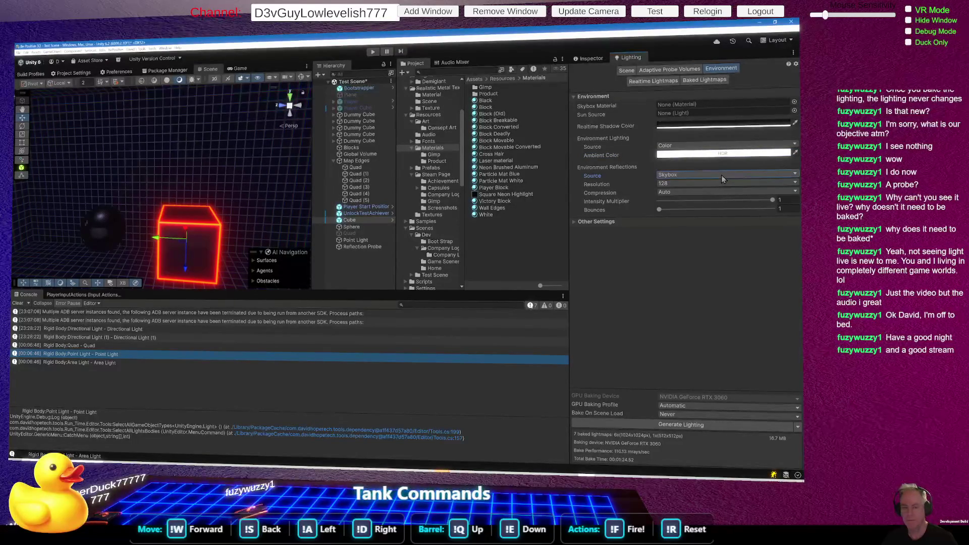
left_click(722, 175)
left_click(676, 190)
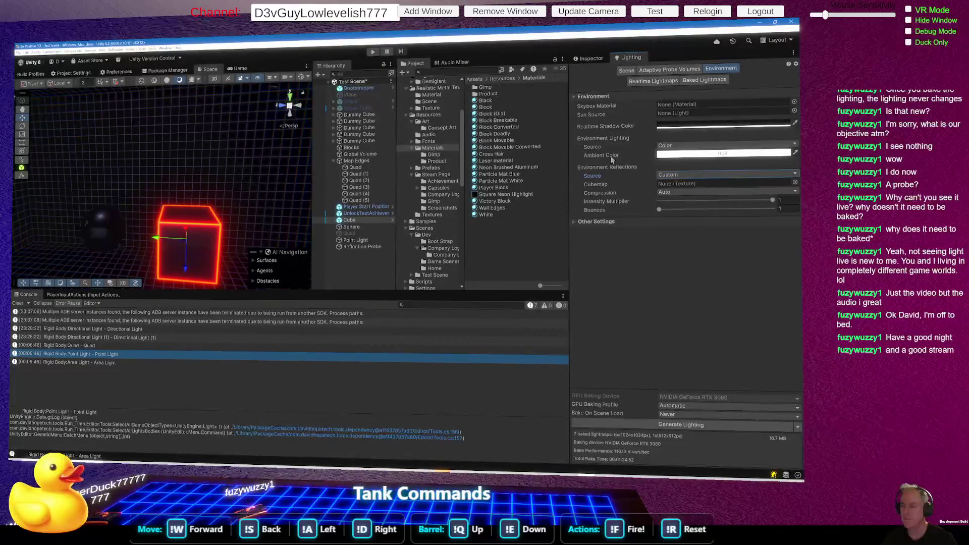
Confirm white as the ambient colour.
left_click(722, 153)
left_click(261, 164)
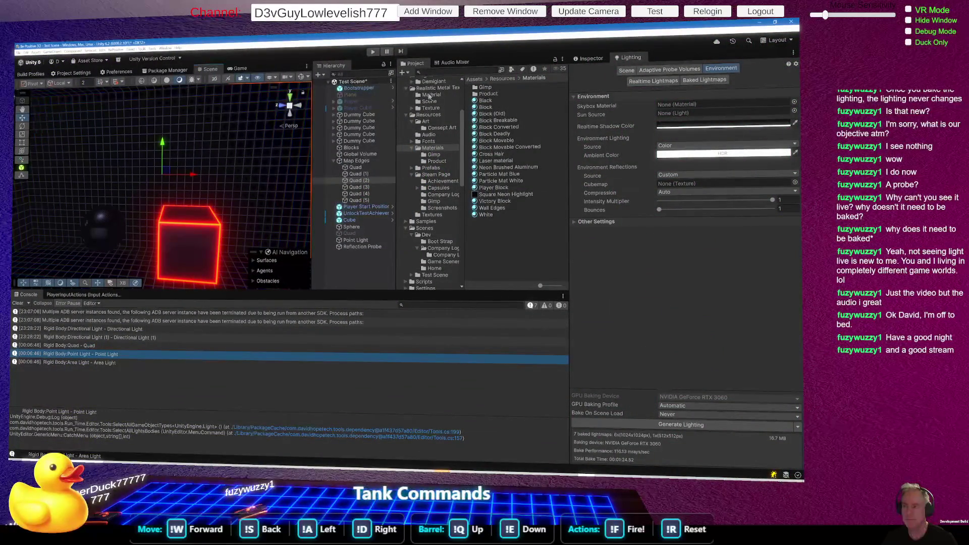
left_click(591, 58)
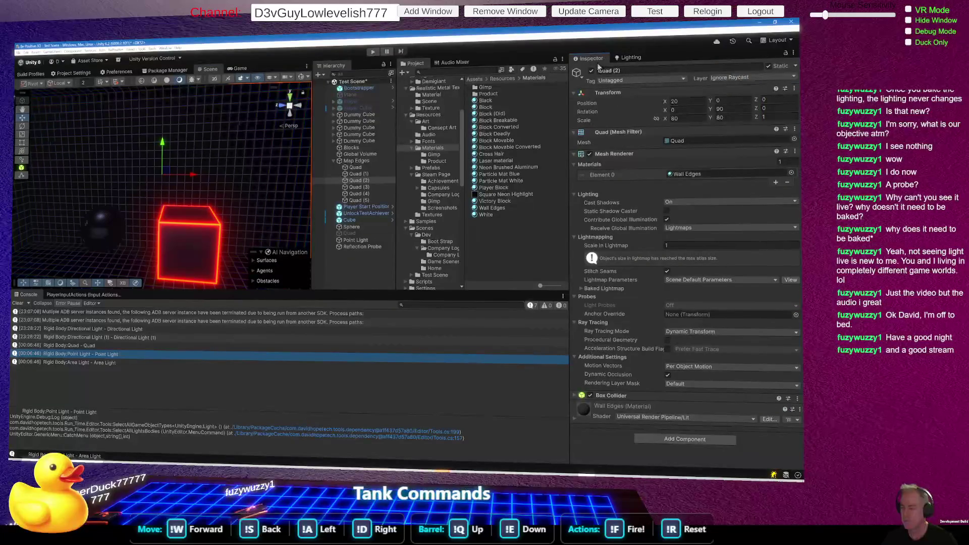
Open Quad (2)'s Wall Edges material, check the Game view, then return to the Scene view.
left_click(697, 175)
left_click(564, 208)
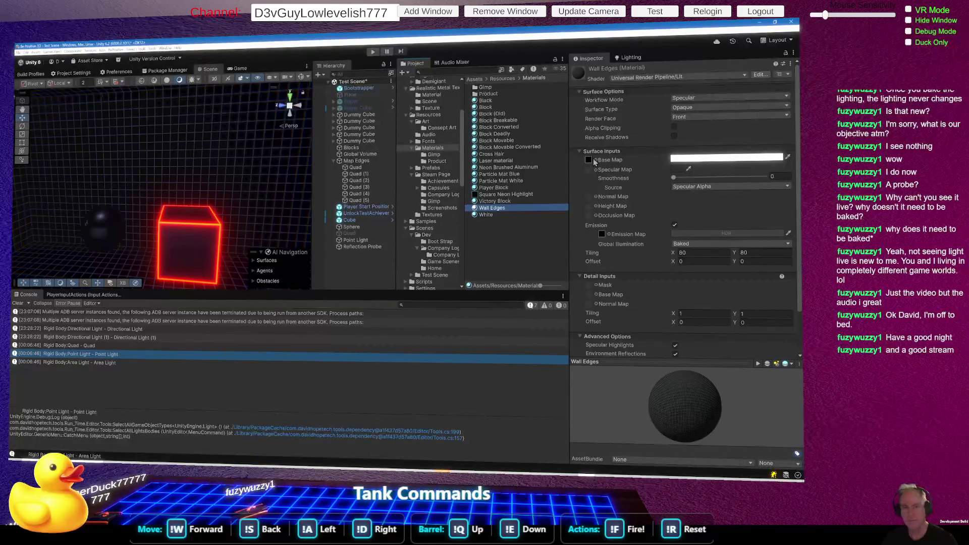
left_click(242, 70)
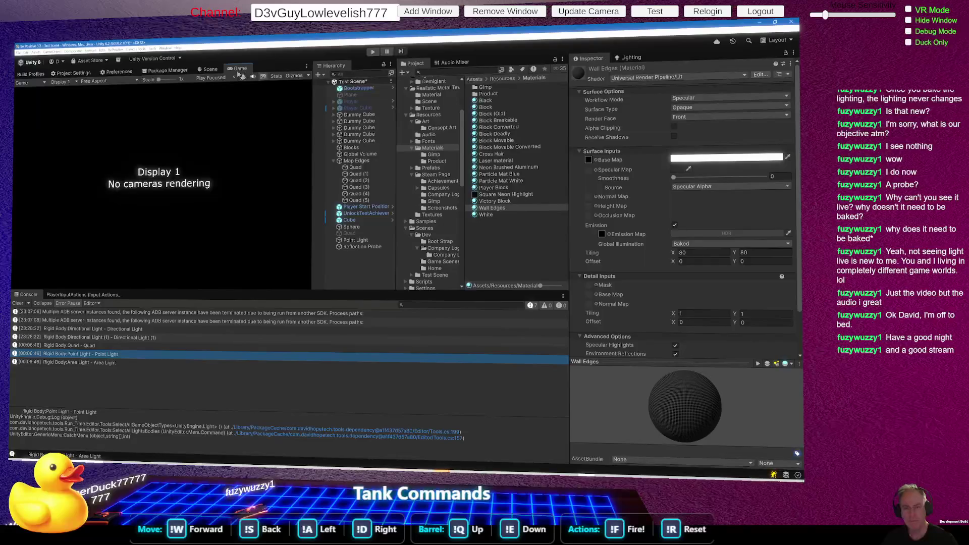
left_click(216, 70)
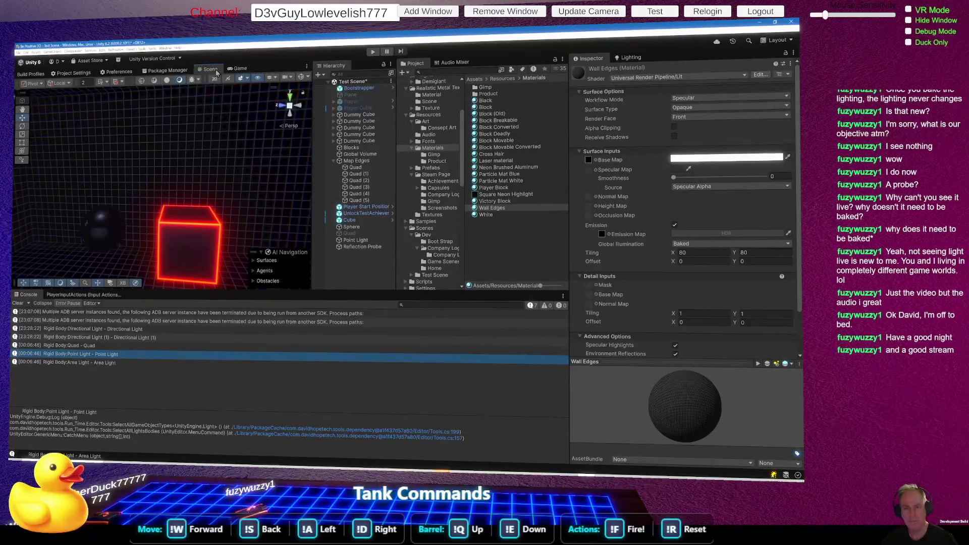
Tick Always Refresh in the Scene view effects menu, and try a darker grey colour, keeping white FFFFFF.
left_click(247, 79)
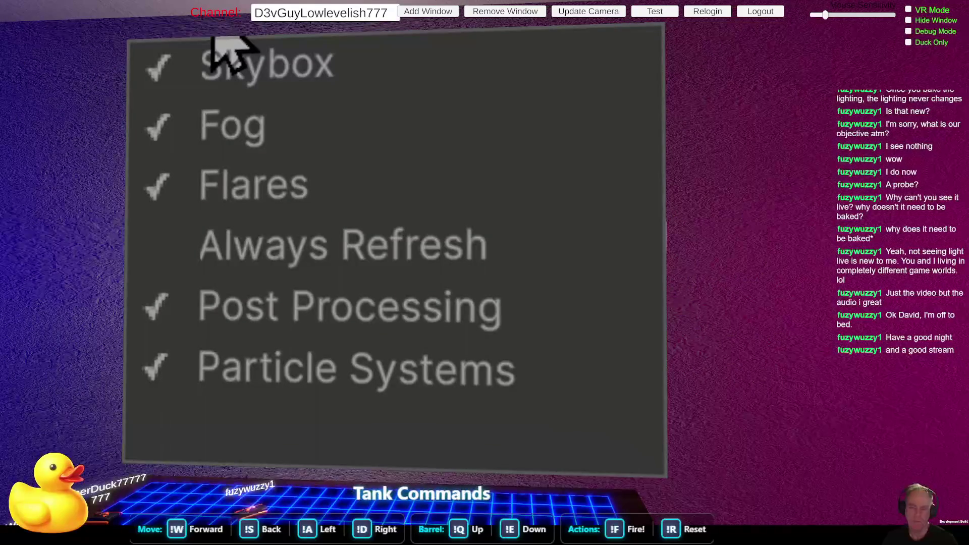
left_click(283, 258)
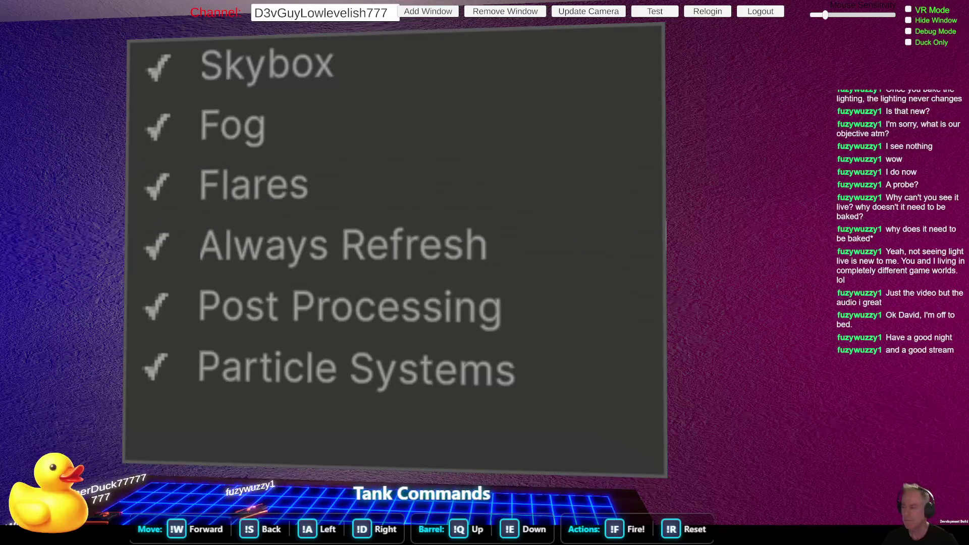
mouse_move(391, 119)
left_mouse_down()
mouse_move(338, 151)
mouse_move(339, 76)
mouse_move(337, 167)
mouse_move(353, 90)
left_mouse_up()
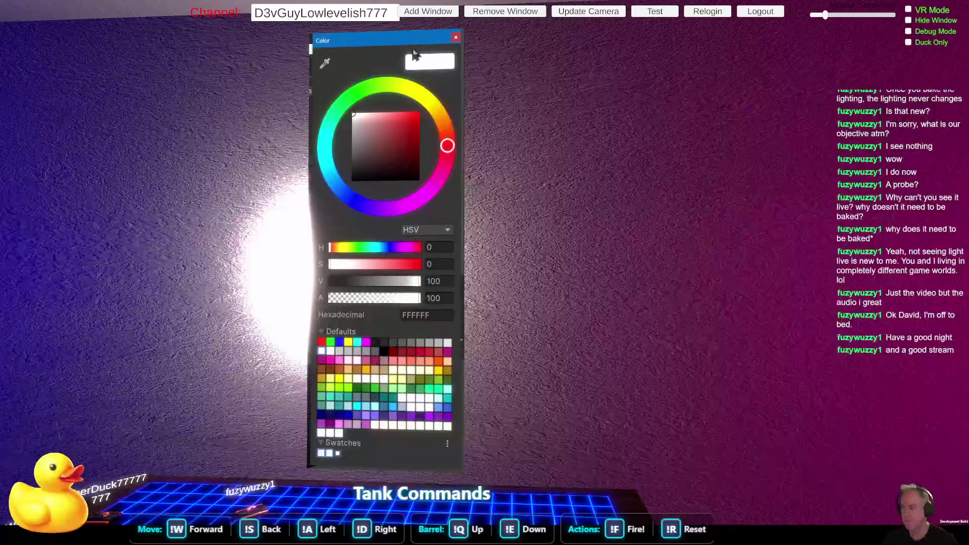
left_click(454, 38)
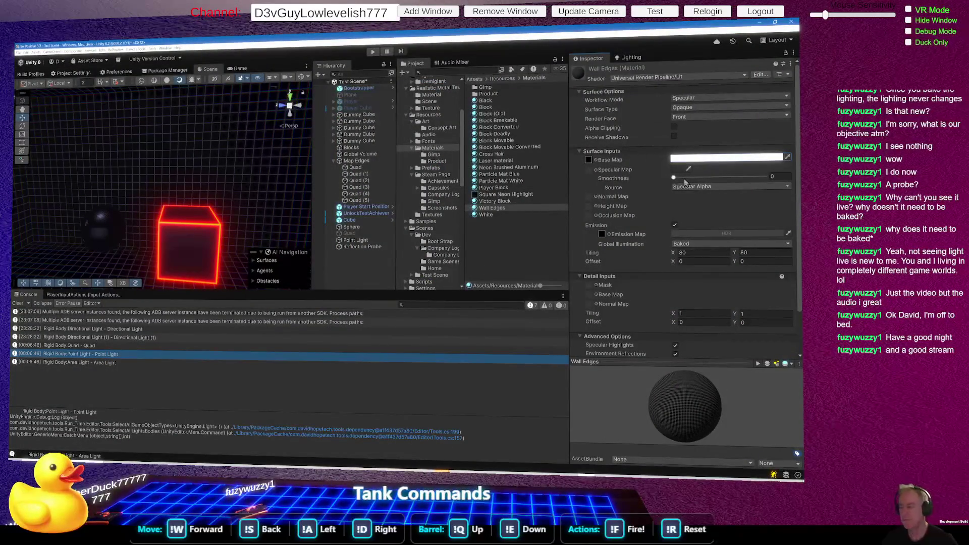
left_click(629, 57)
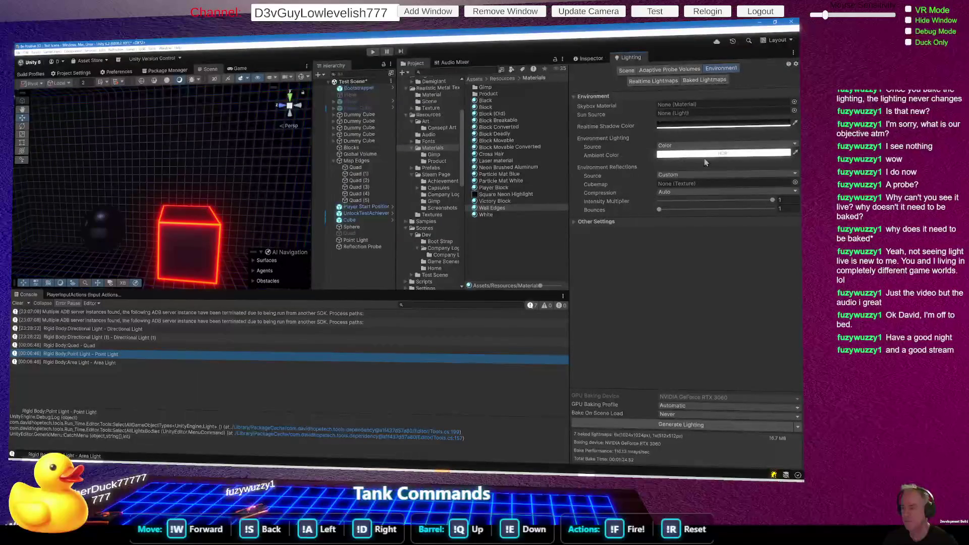
Test the reflection Intensity Multiplier, leaving it at 1, and browse cubemaps without assigning one.
mouse_move(737, 205)
left_mouse_down()
mouse_move(649, 201)
mouse_move(714, 200)
left_mouse_up()
mouse_move(775, 197)
left_mouse_down()
mouse_move(656, 200)
mouse_move(777, 200)
left_mouse_up()
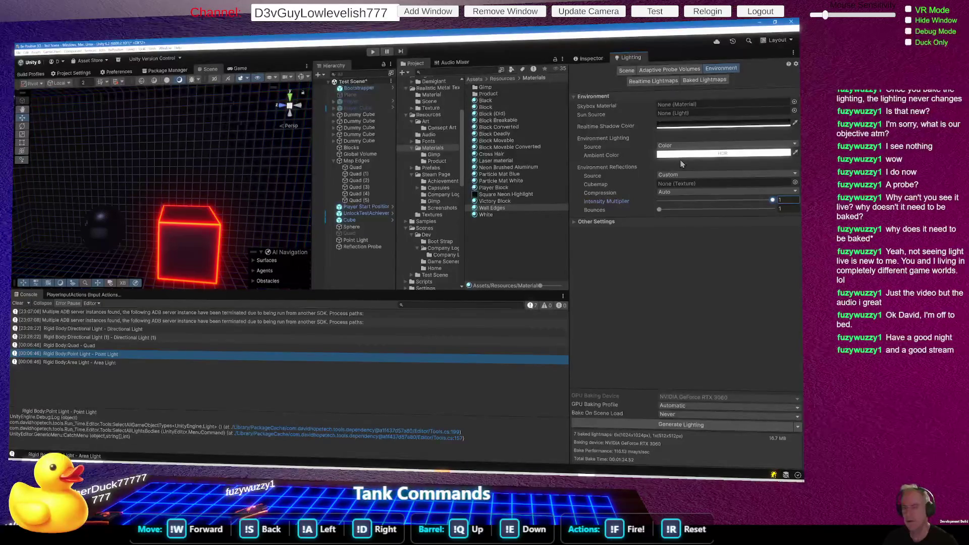
left_click(687, 184)
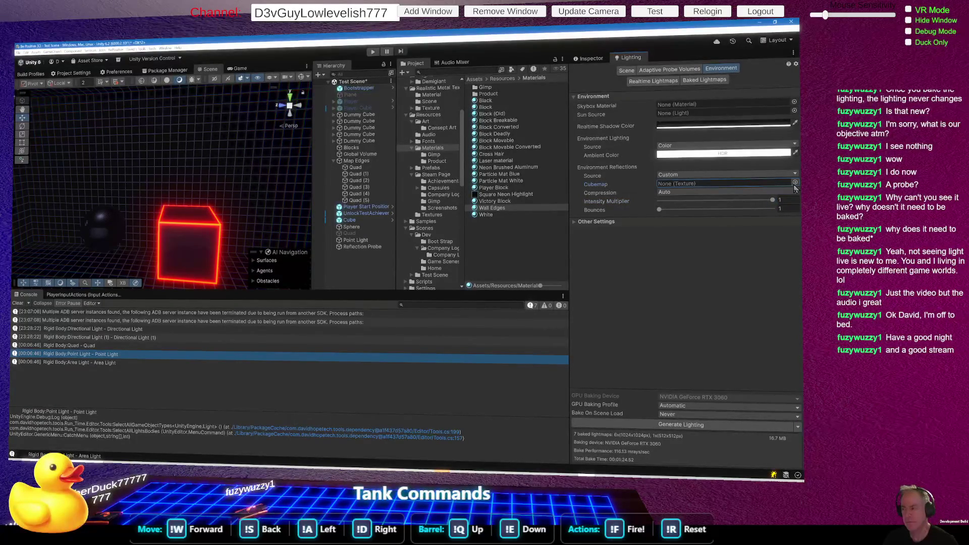
left_click(794, 182)
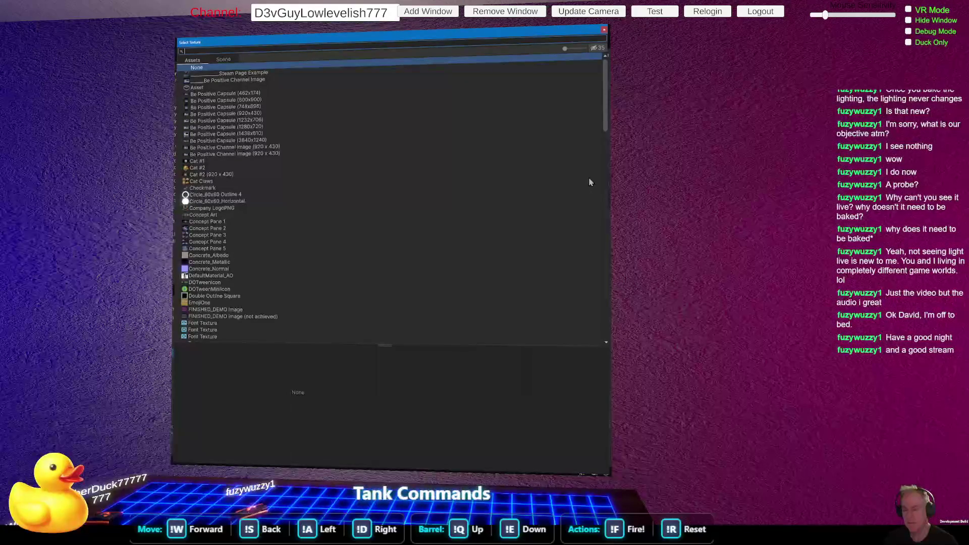
key("Escape")
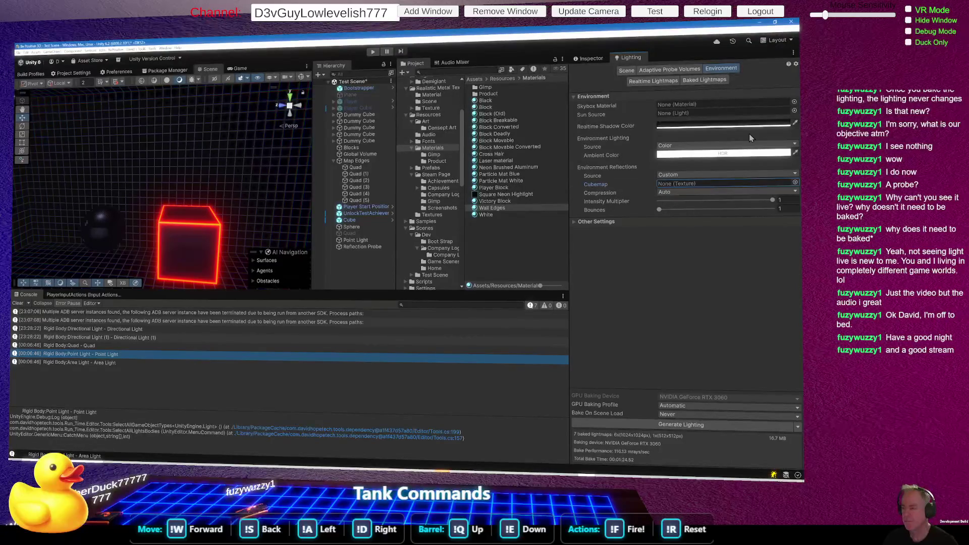
Drag the ambient colour down to black (RGB 0, 0, 0) in the HDR picker.
left_click(724, 159)
left_click_drag(369, 129, 349, 209)
mouse_move(356, 170)
left_mouse_down()
mouse_move(362, 151)
mouse_move(416, 108)
mouse_move(404, 147)
mouse_move(418, 107)
mouse_move(403, 147)
mouse_move(361, 41)
mouse_move(353, 162)
mouse_move(368, 144)
mouse_move(338, 89)
mouse_move(342, 194)
left_mouse_up()
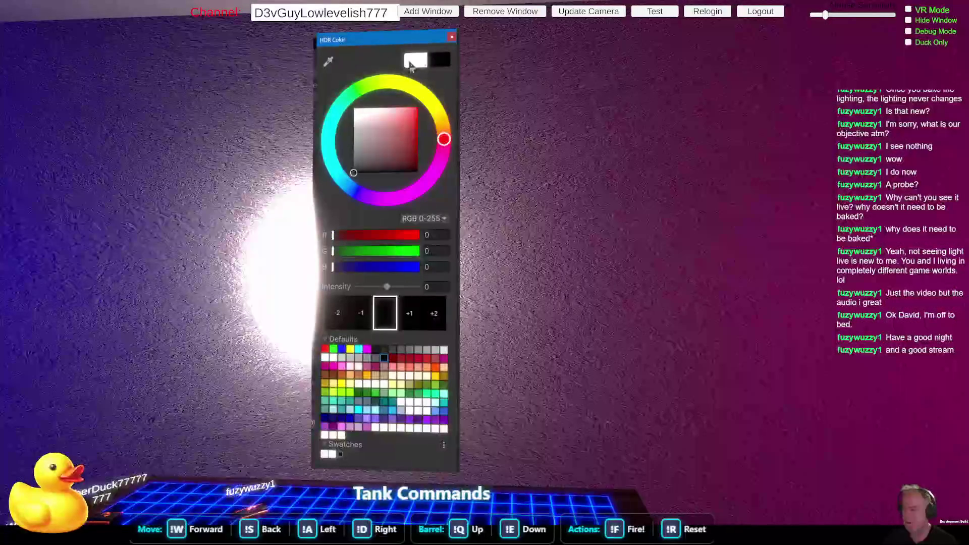
Keep the ambient colour black and go back to the Wall Edges material settings.
left_click(452, 37)
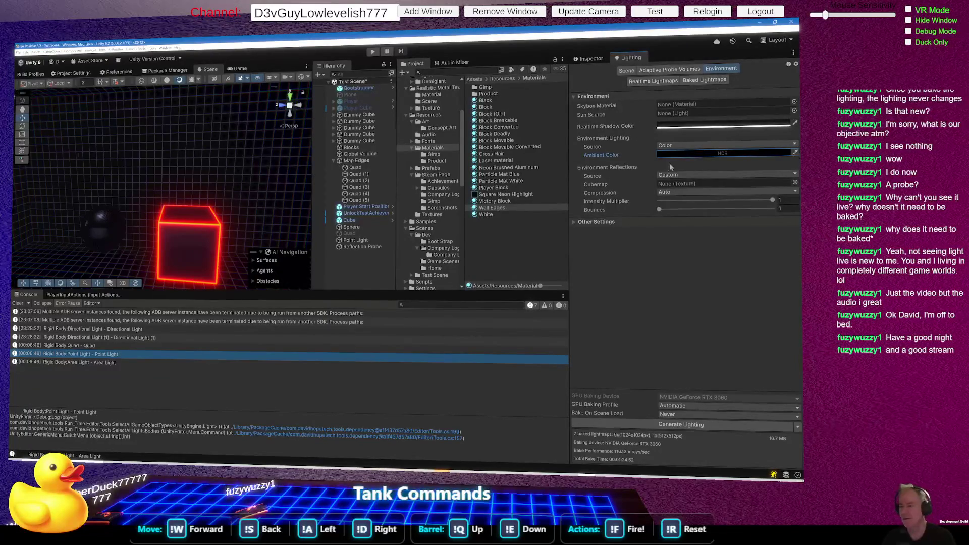
left_click(591, 58)
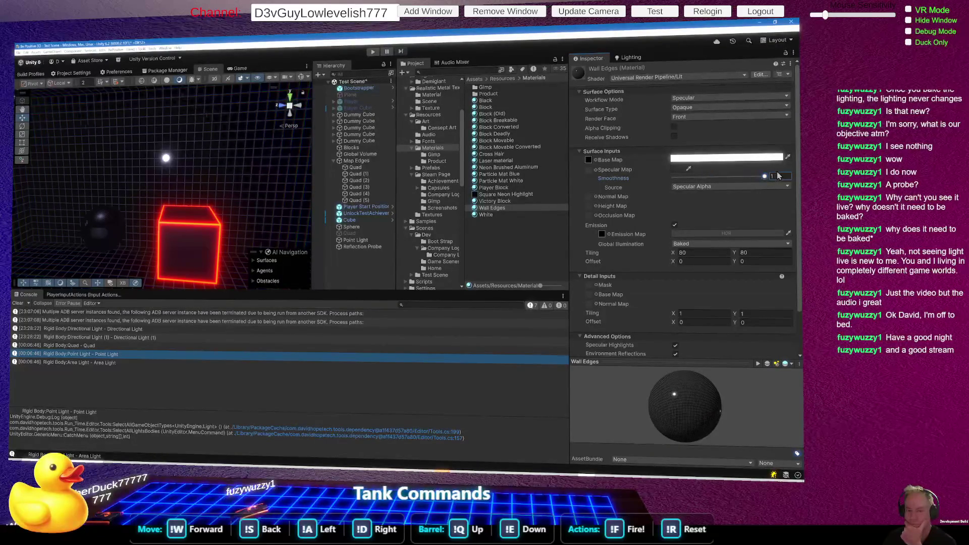
Drop Wall Edges smoothness to about 0.049, then raise Point Light intensity from 16.57 to about 21.89.
left_click_drag(738, 175, 679, 187)
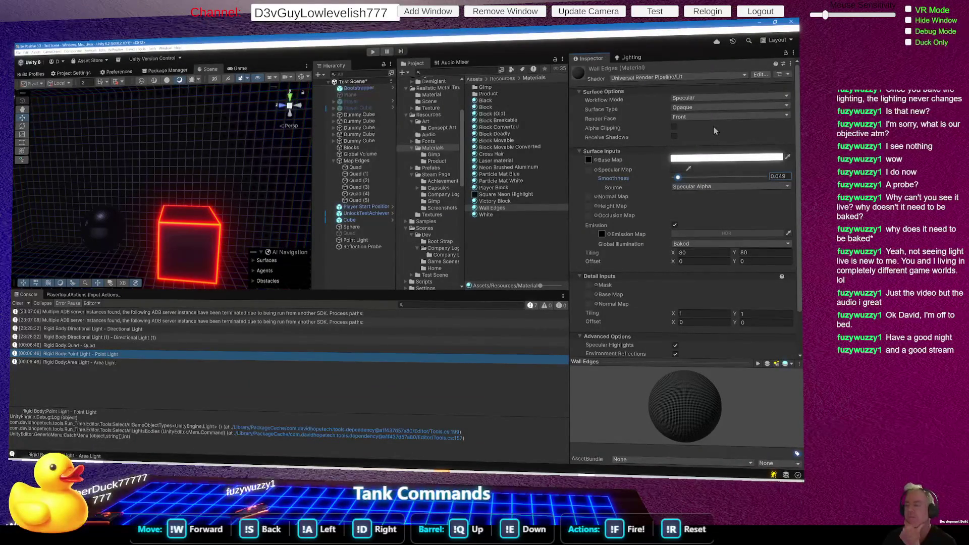
left_click(349, 241)
left_click_drag(597, 201, 602, 196)
mouse_move(677, 196)
left_mouse_down()
mouse_move(734, 198)
mouse_move(679, 200)
left_mouse_up()
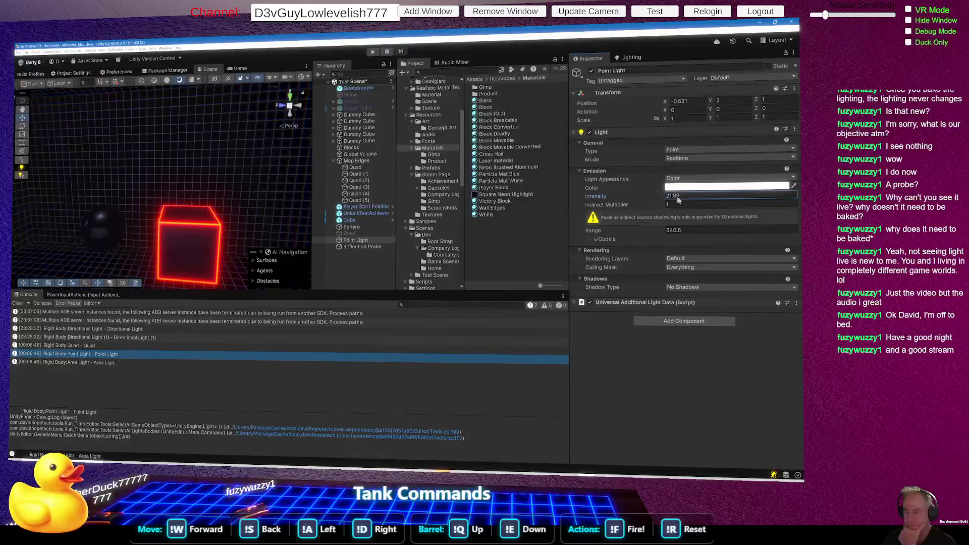
Scrub the Point Light intensity higher, then settle it back at 16.57.
left_click_drag(682, 201, 712, 202)
left_click_drag(710, 196, 704, 197)
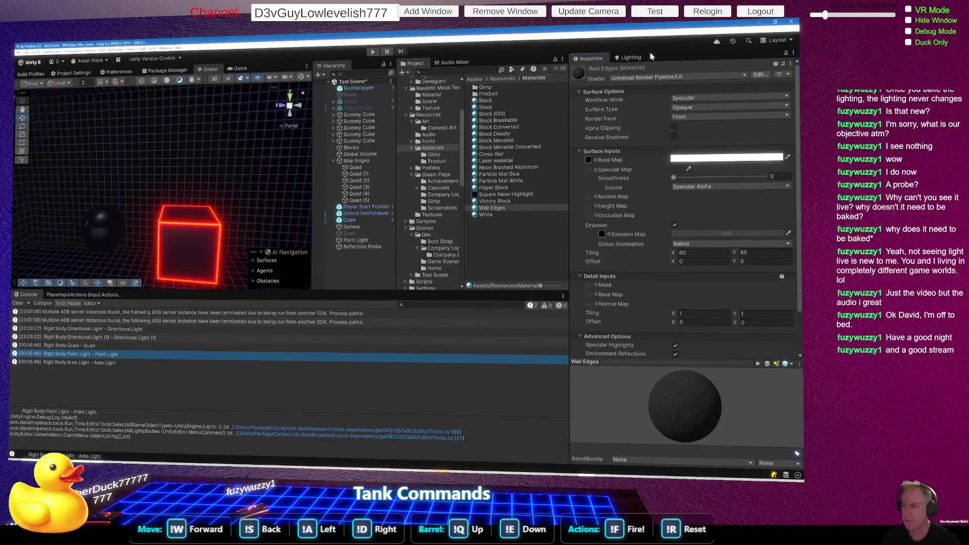
Make the ambient colour pure white (RGB 255, 255, 255) and keep the reflection source Custom.
left_click(630, 57)
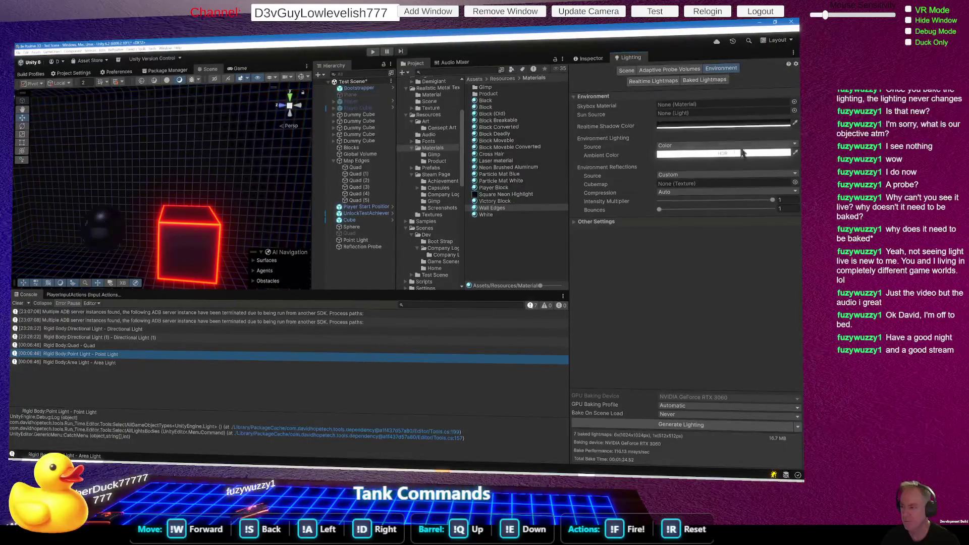
left_click(742, 153)
mouse_move(362, 132)
left_mouse_down()
mouse_move(319, 72)
mouse_move(348, 118)
mouse_move(314, 102)
mouse_move(328, 166)
mouse_move(336, 79)
left_mouse_up()
left_click(452, 37)
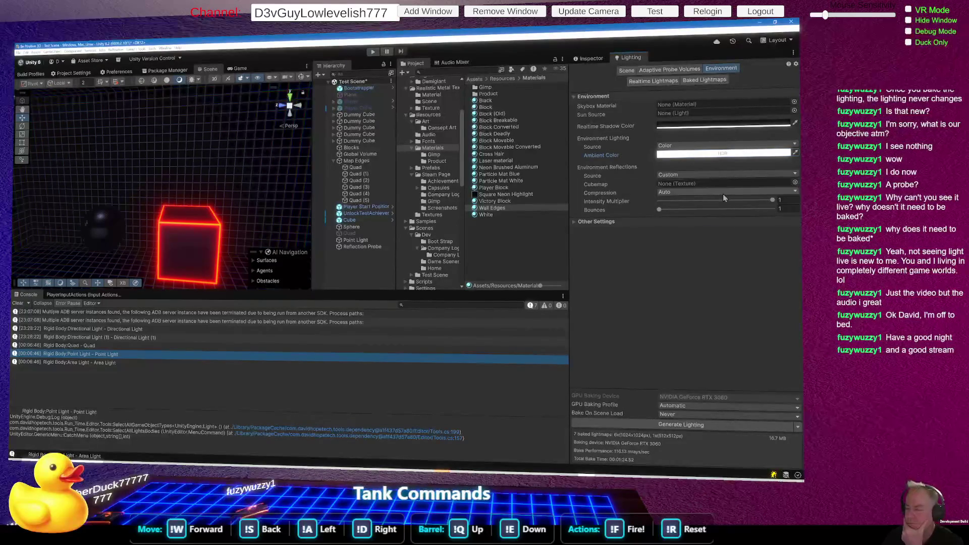
left_click(698, 176)
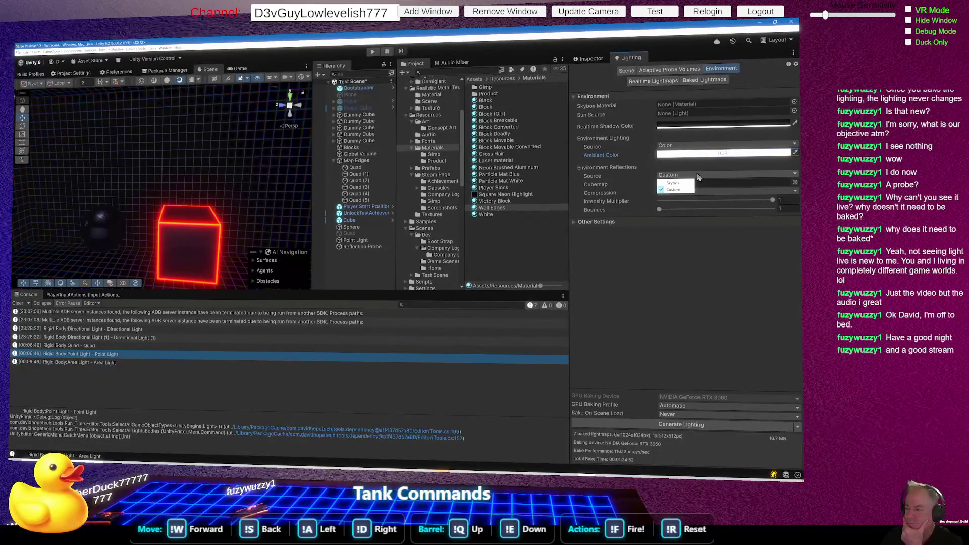
left_click(696, 264)
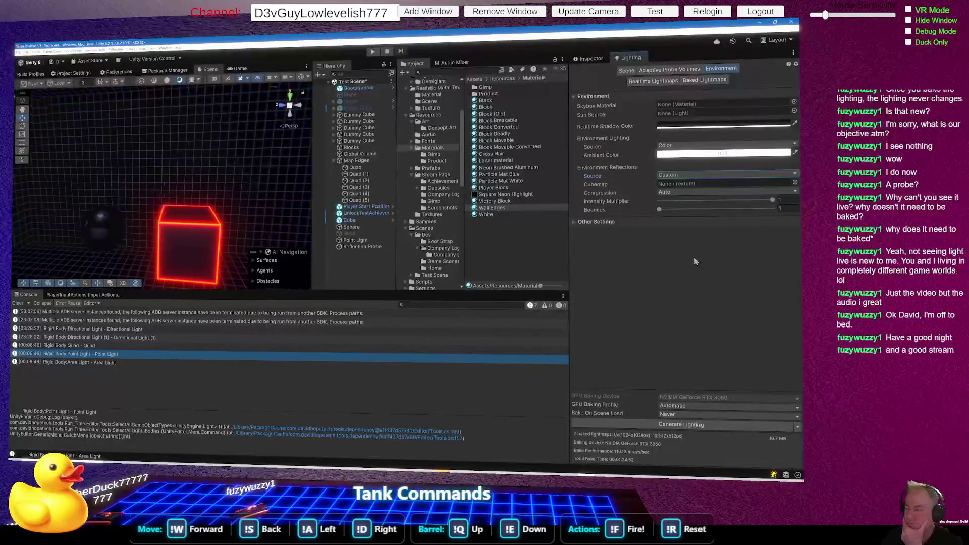
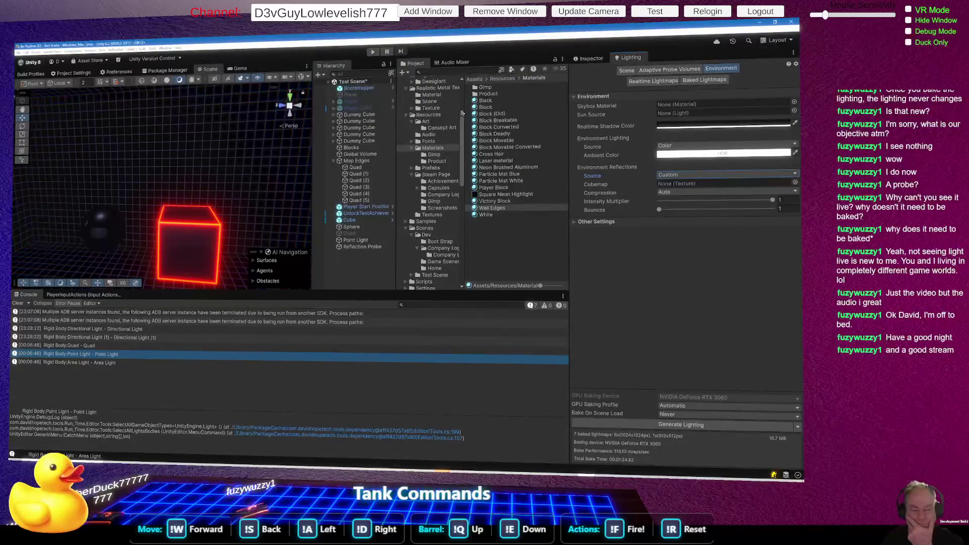
Frame the Point Light, orbit around it to see the room and cube, and bring up scene effects.
left_click(331, 240)
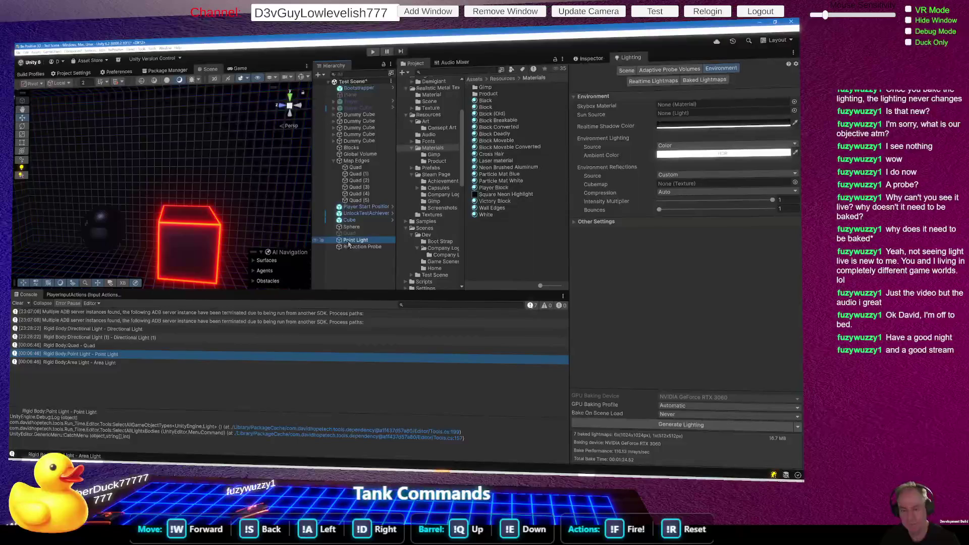
double_click(348, 242)
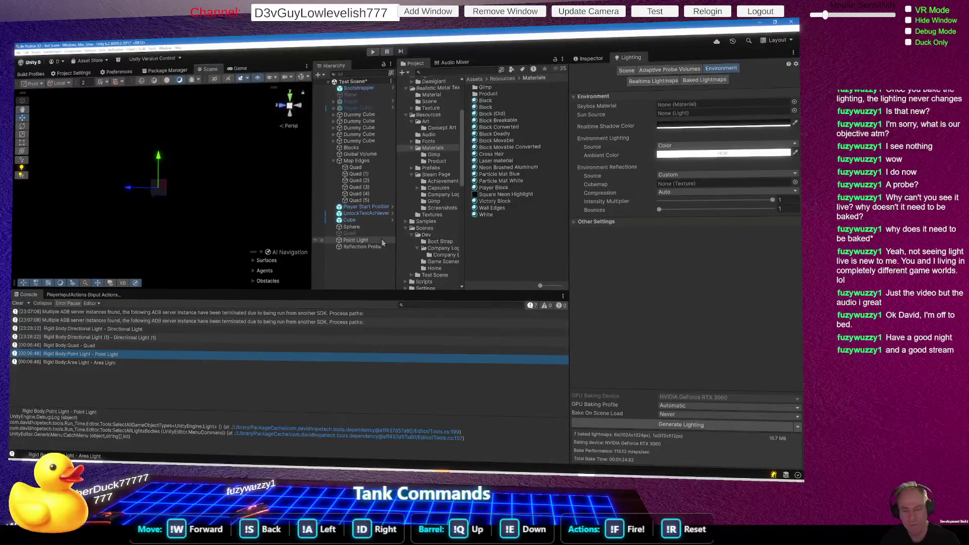
mouse_move(176, 206)
left_mouse_down()
mouse_move(212, 227)
mouse_move(134, 217)
left_mouse_up()
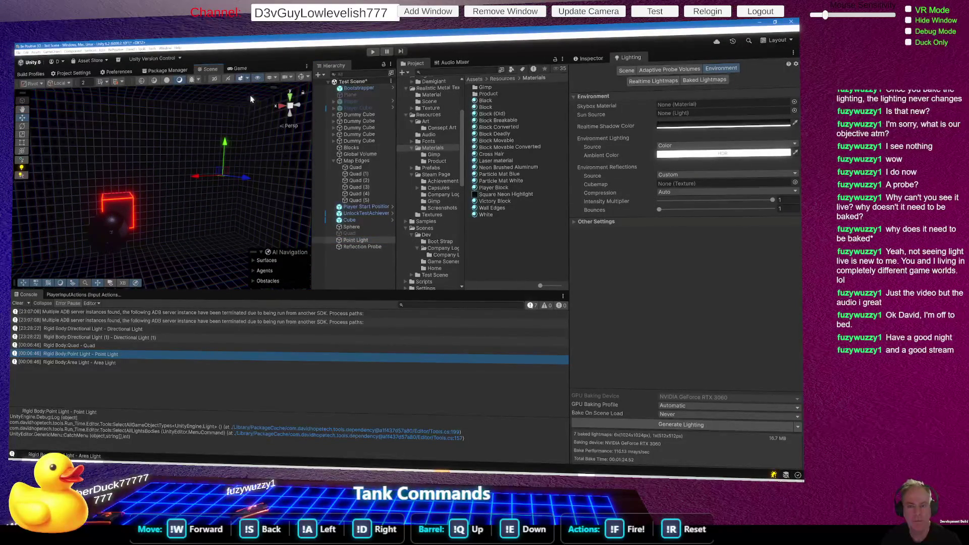
left_click(246, 80)
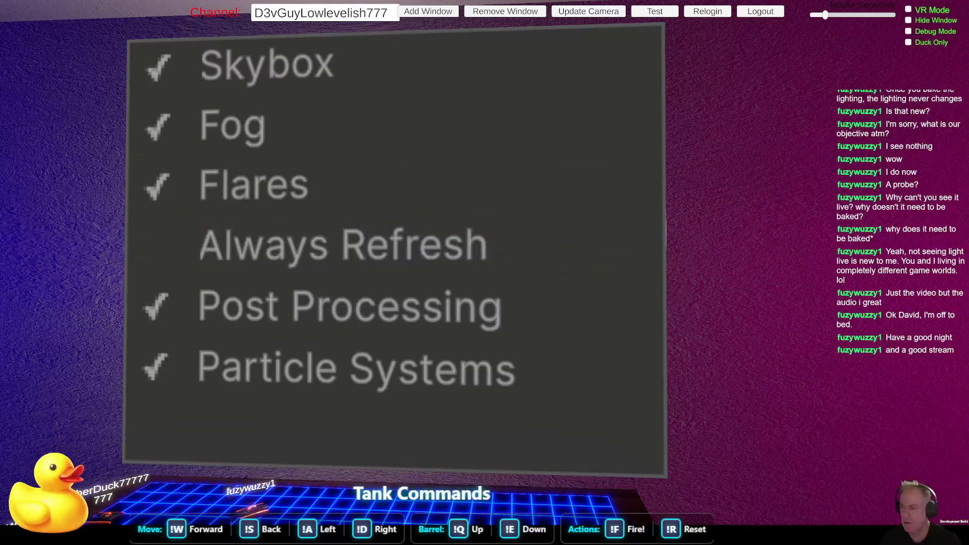
Set the environment Ambient Color to black (RGB 0, 0, 0) in the HDR colour picker.
left_click(358, 134)
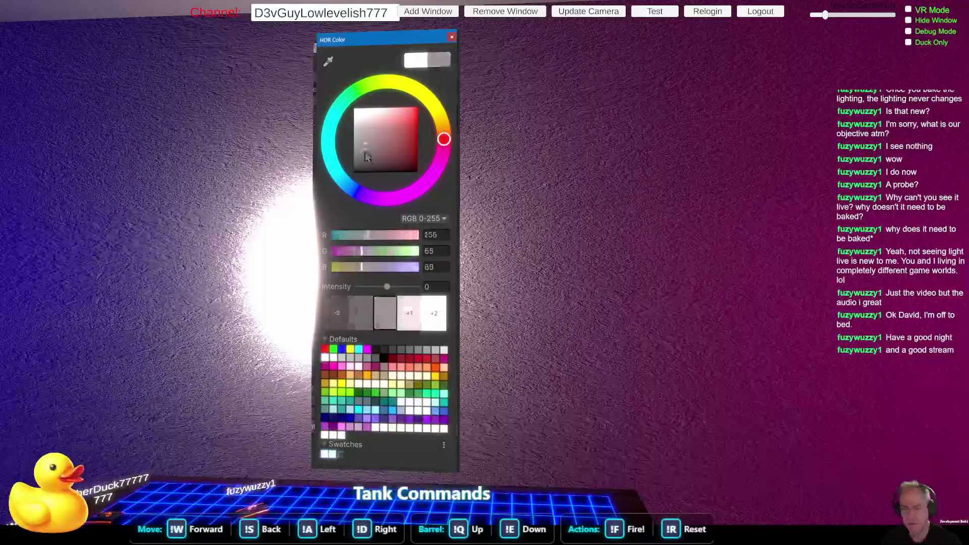
mouse_move(360, 135)
left_mouse_down()
mouse_move(368, 112)
mouse_move(356, 137)
mouse_move(352, 99)
left_mouse_up()
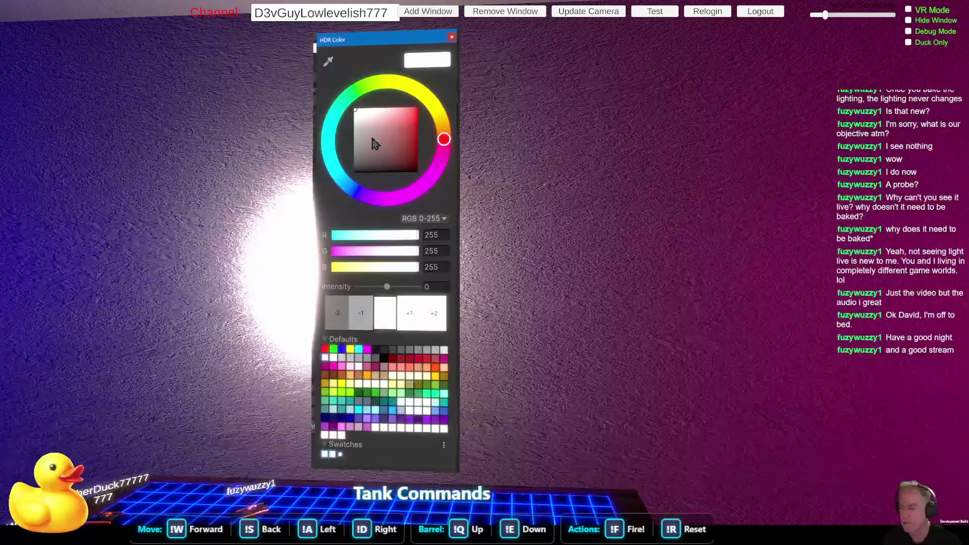
left_click_drag(376, 146, 349, 182)
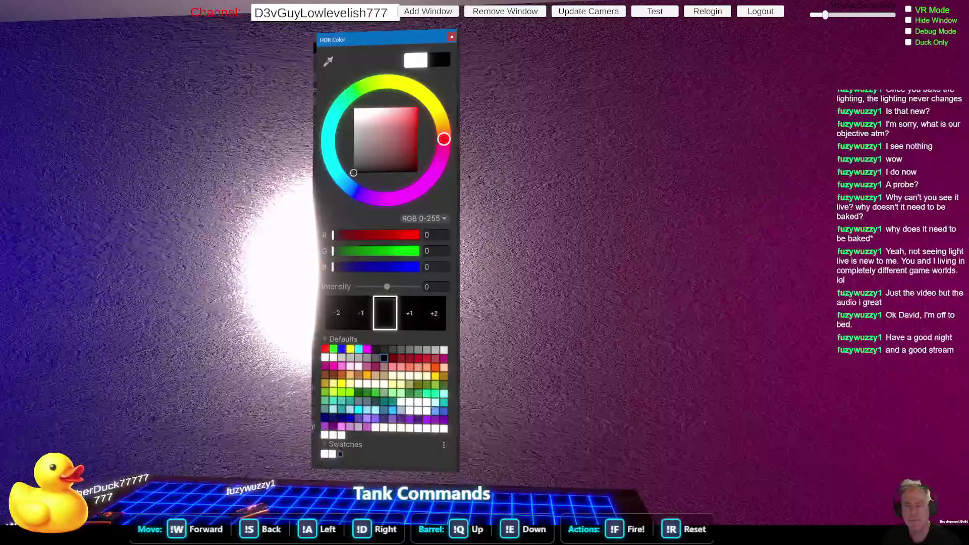
key("Escape")
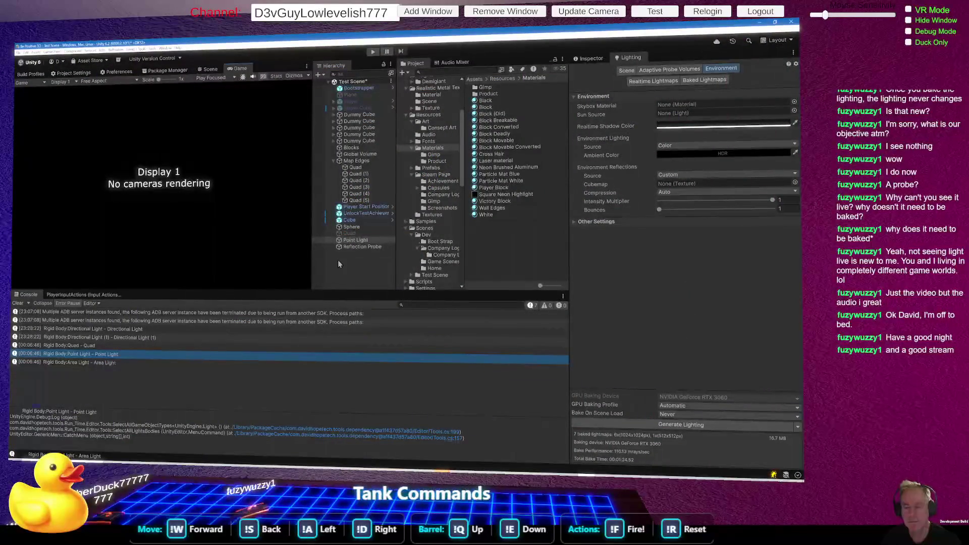
Create a new Camera object from the Hierarchy context menu.
right_click(340, 259)
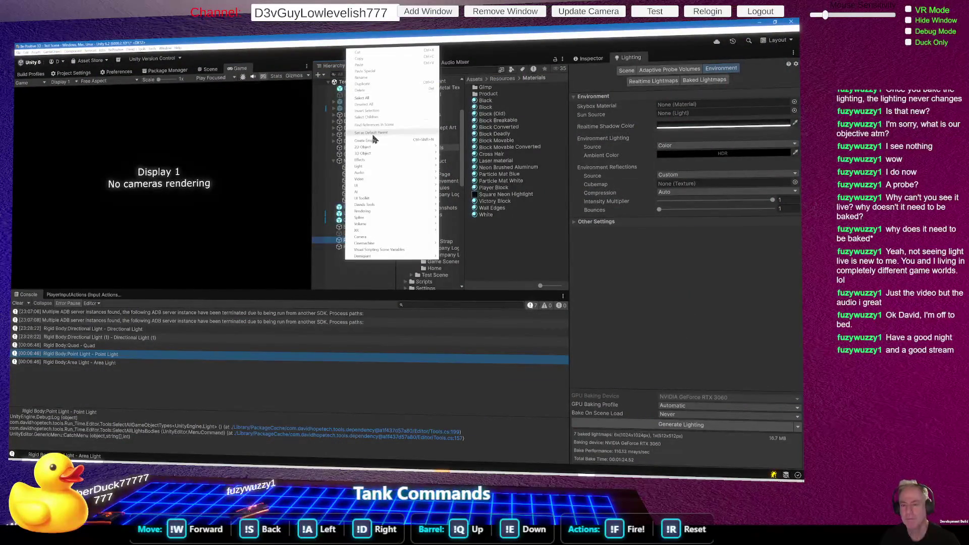
mouse_move(375, 152)
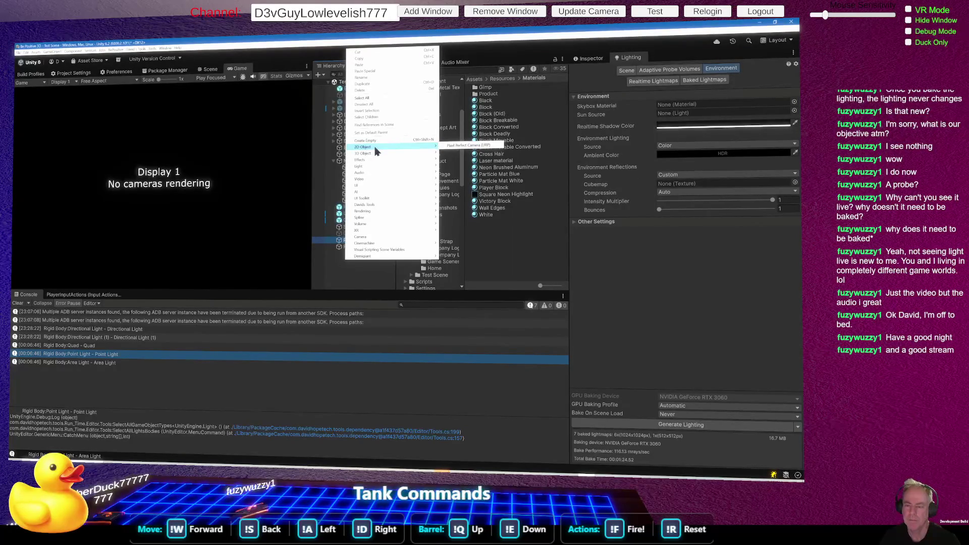
left_click(372, 236)
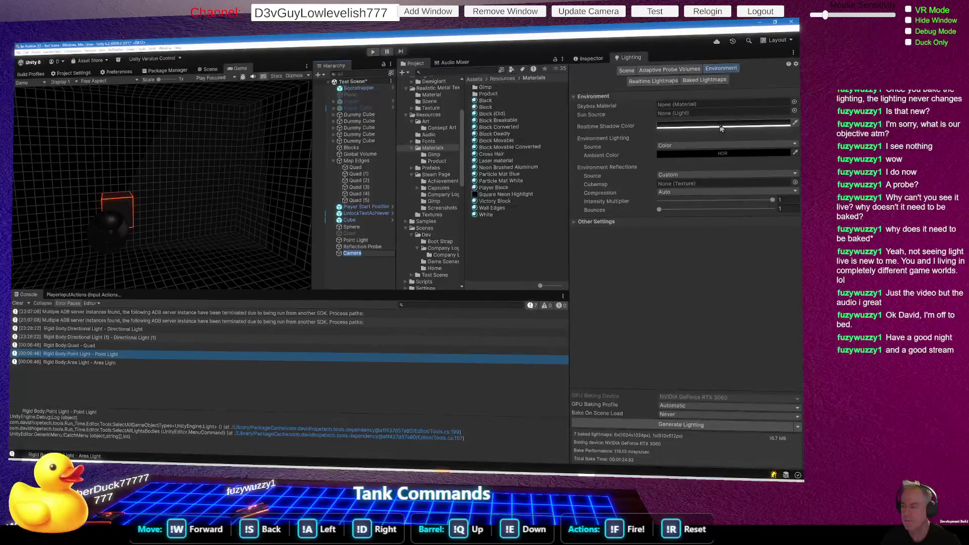
Change the environment Ambient Color to a neutral grey.
left_click(728, 153)
left_click(375, 140)
mouse_move(375, 140)
left_mouse_down()
mouse_move(356, 164)
mouse_move(353, 142)
left_mouse_up()
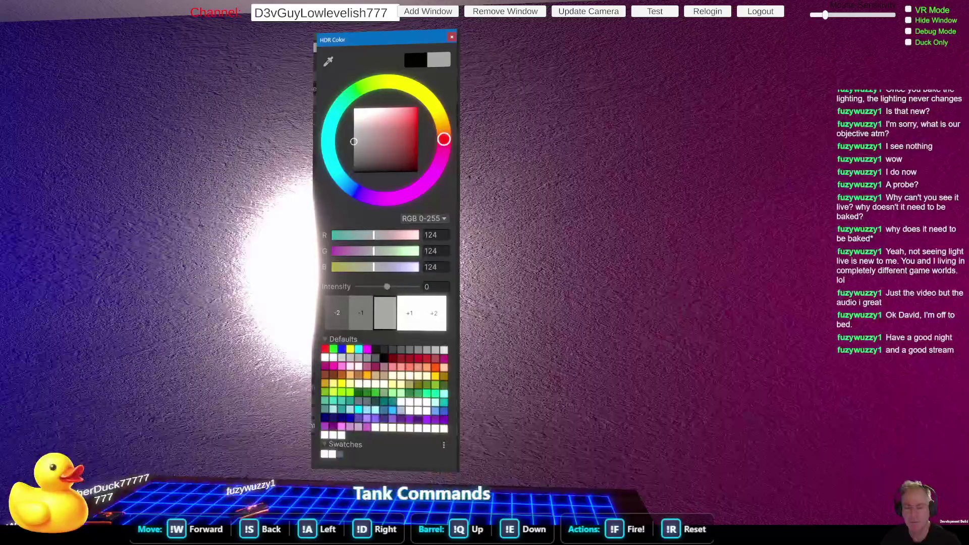
left_click(219, 221)
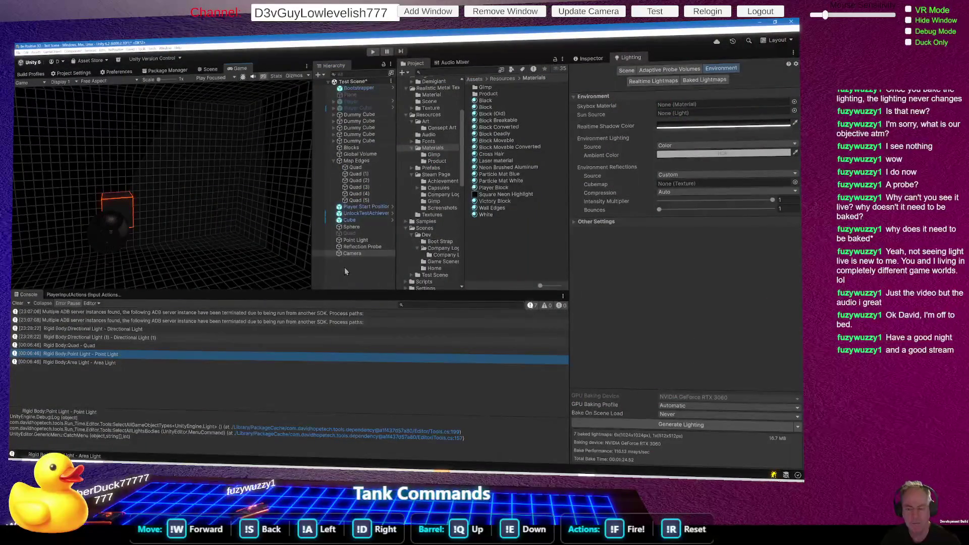
Check the Scene and Game views, then select the new Camera to show its Inspector settings.
left_click(364, 247)
left_click(211, 243)
left_click(210, 68)
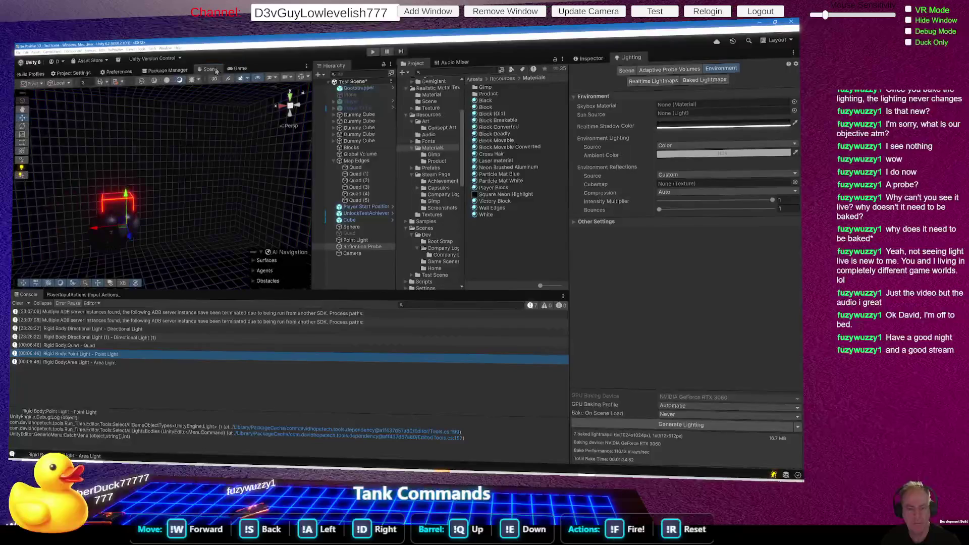
left_click(240, 69)
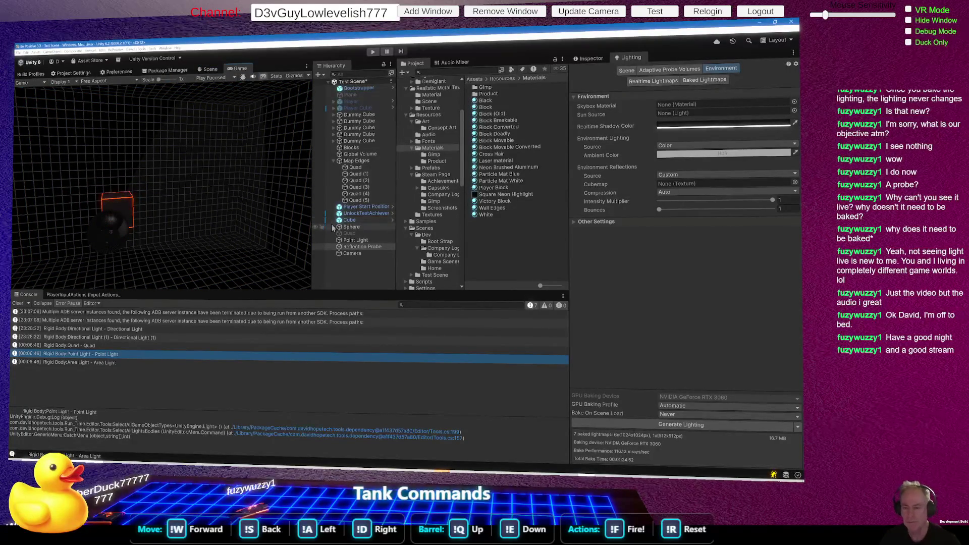
left_click(352, 254)
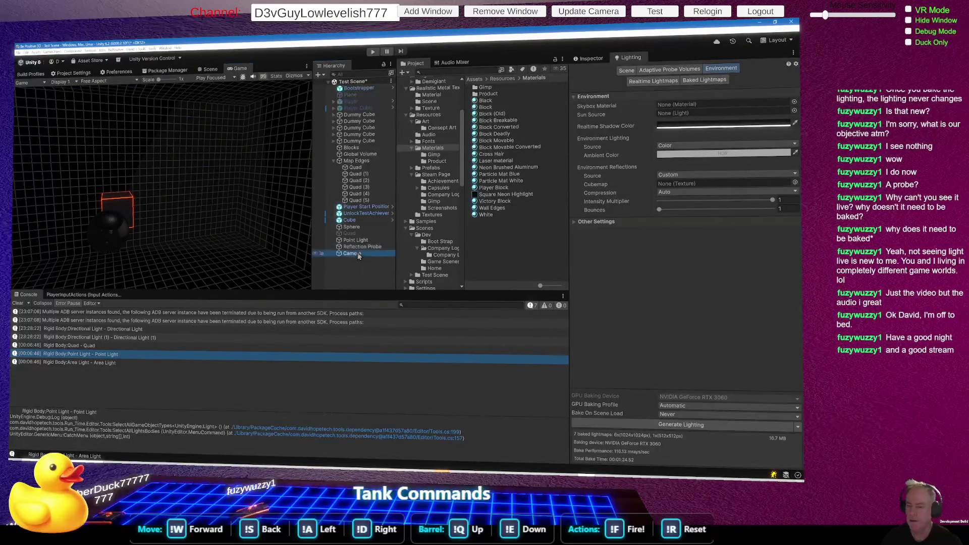
left_click(589, 58)
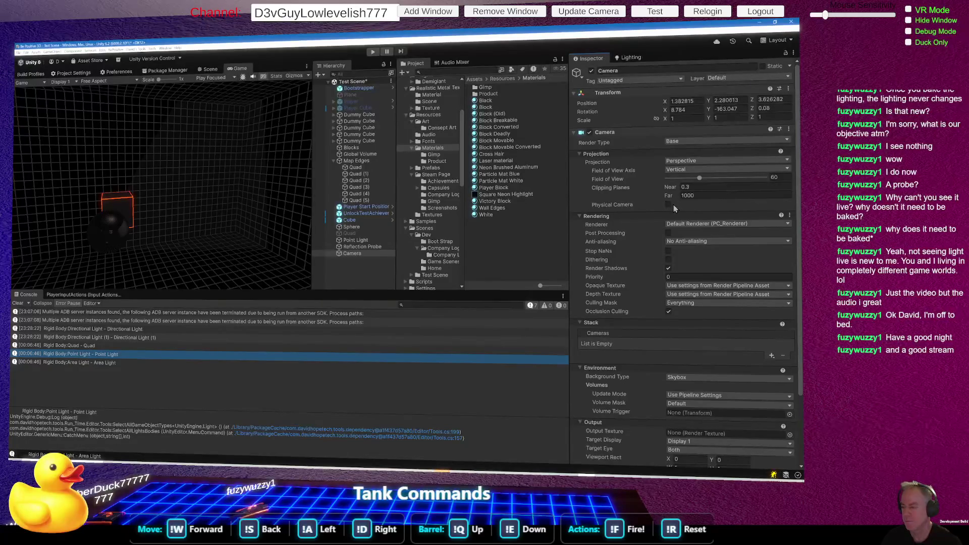
Enable Post Processing on the Camera, save the scene, and orbit in close to the red cube.
left_click(668, 233)
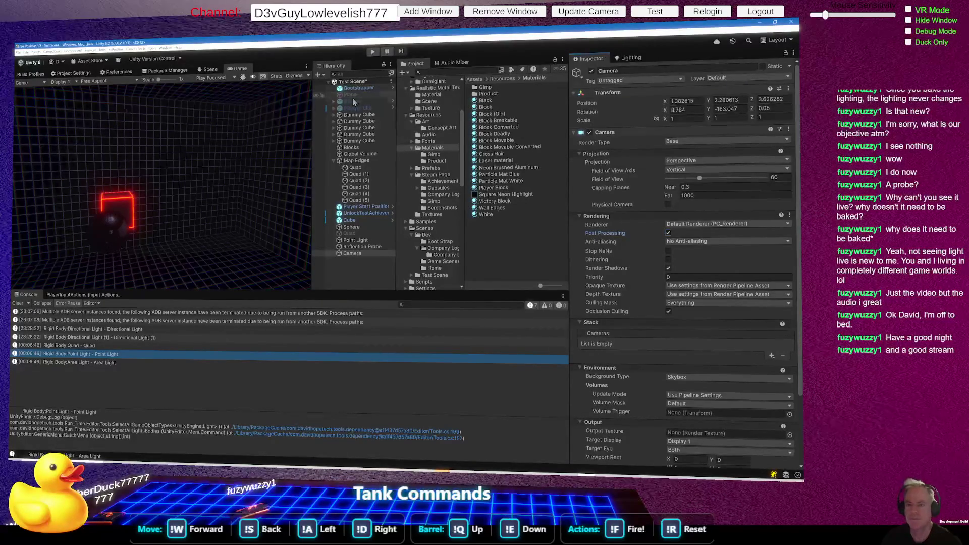
key("ctrl+s")
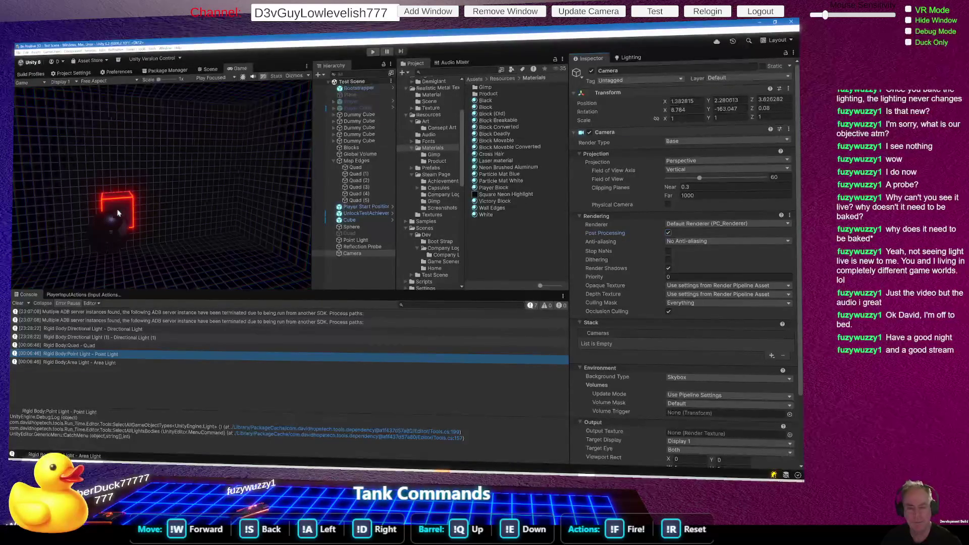
left_click(208, 70)
mouse_move(171, 202)
left_mouse_down()
mouse_move(283, 211)
mouse_move(242, 216)
left_mouse_up()
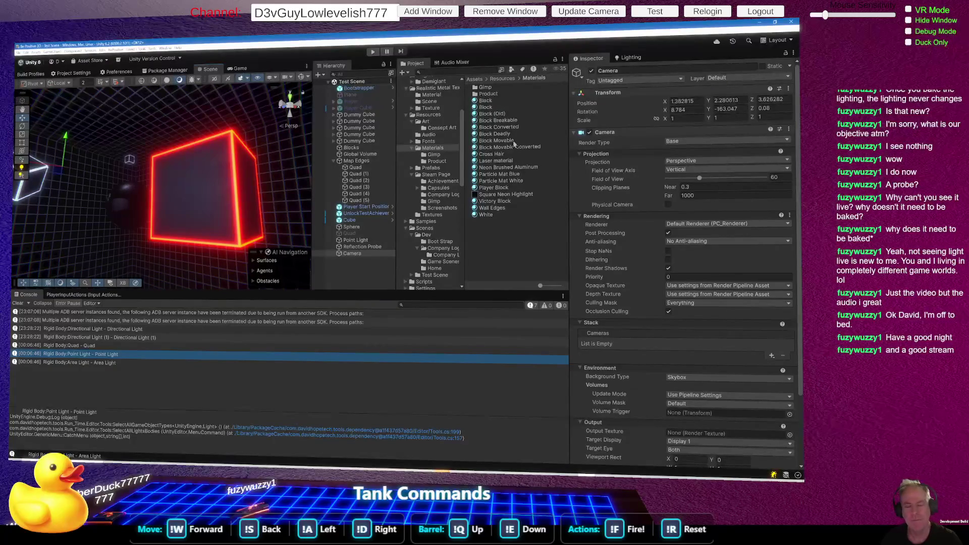
left_click(629, 58)
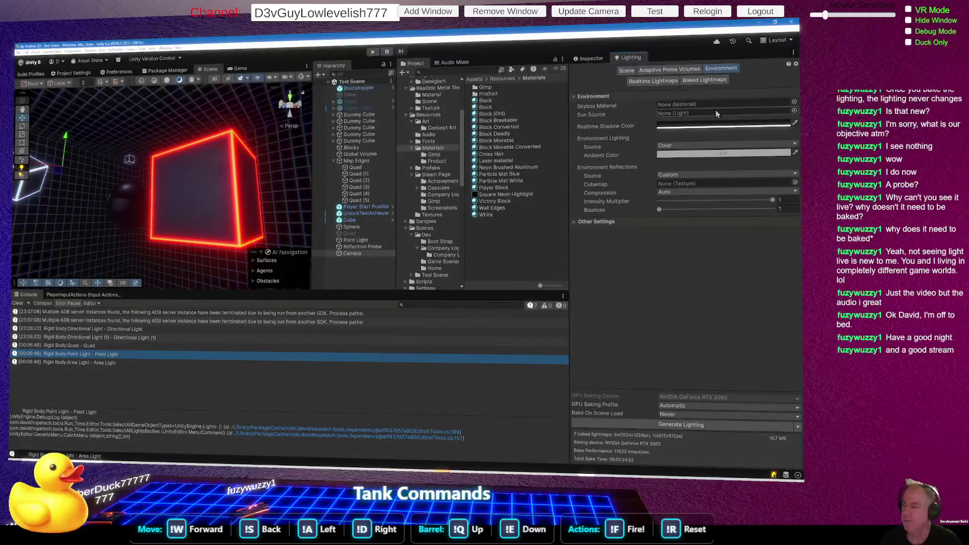
Assign the Lit White material as the Skybox Material.
left_click(692, 105)
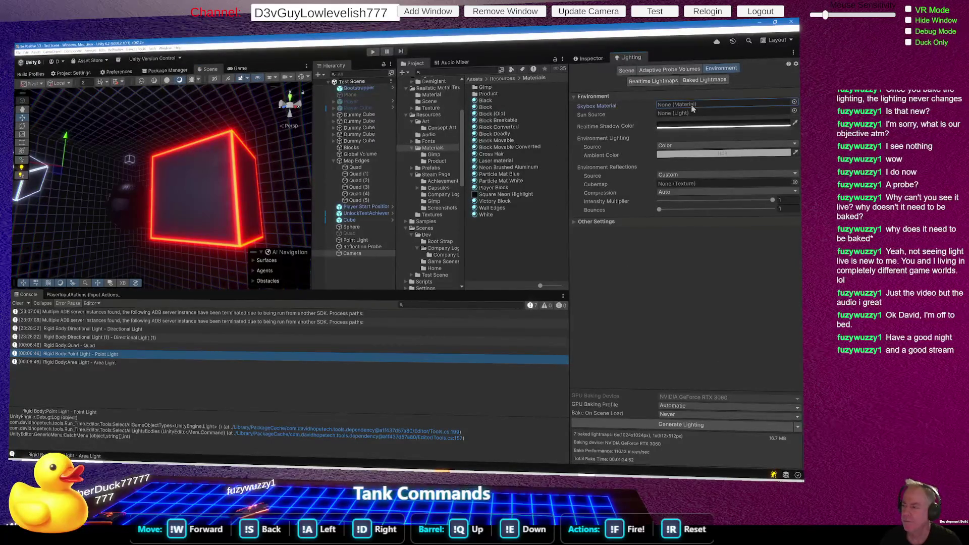
left_click(794, 104)
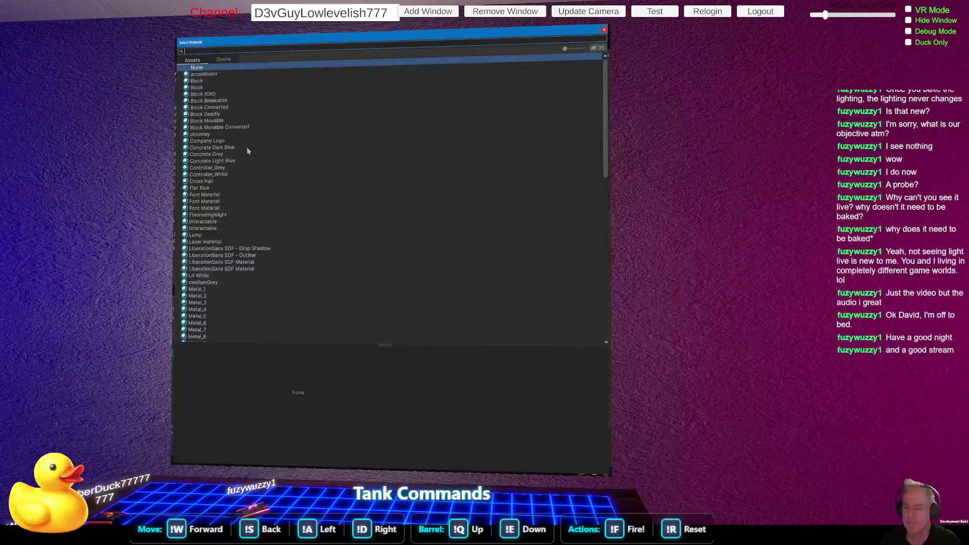
scroll(288, 165, "down", 5)
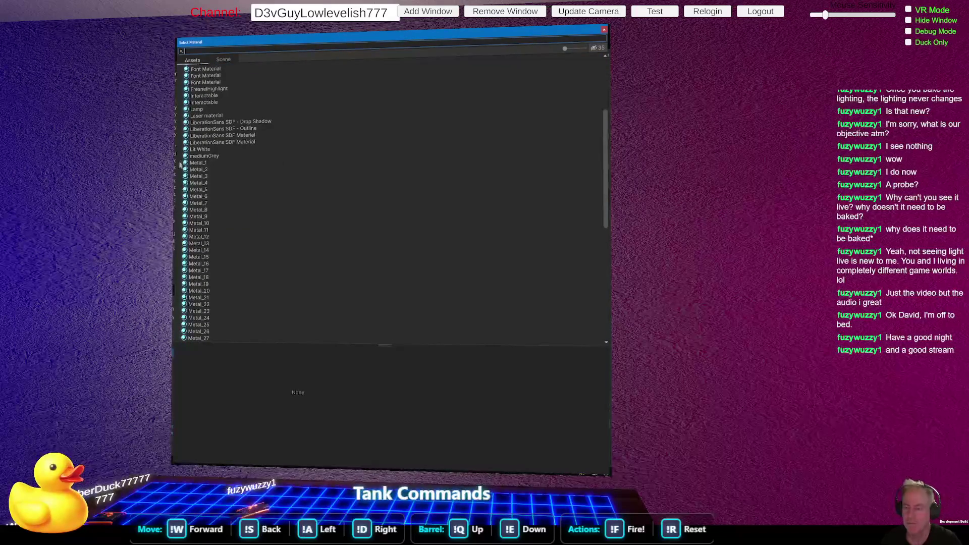
double_click(200, 150)
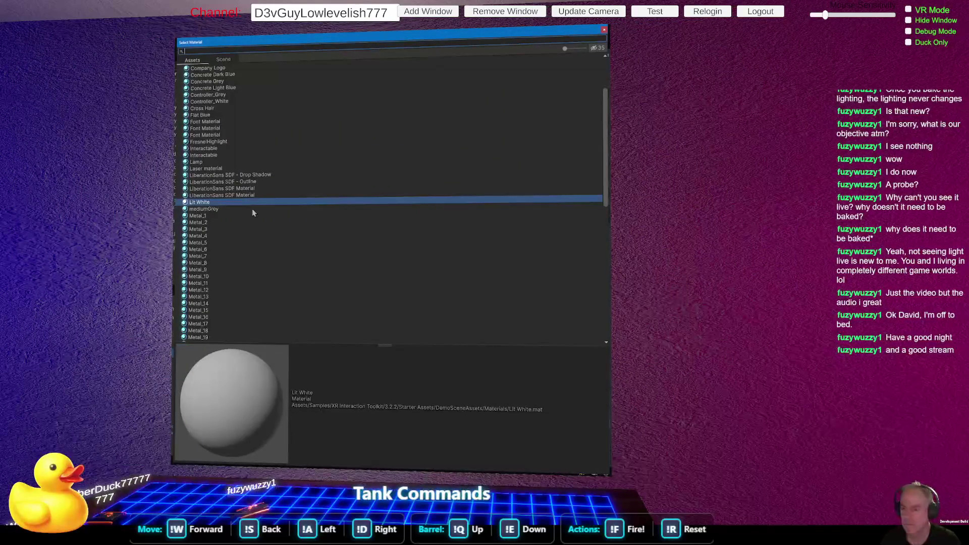
Switch the Skybox Material to SkyBox and view the red cube.
scroll(253, 213, "down", 10)
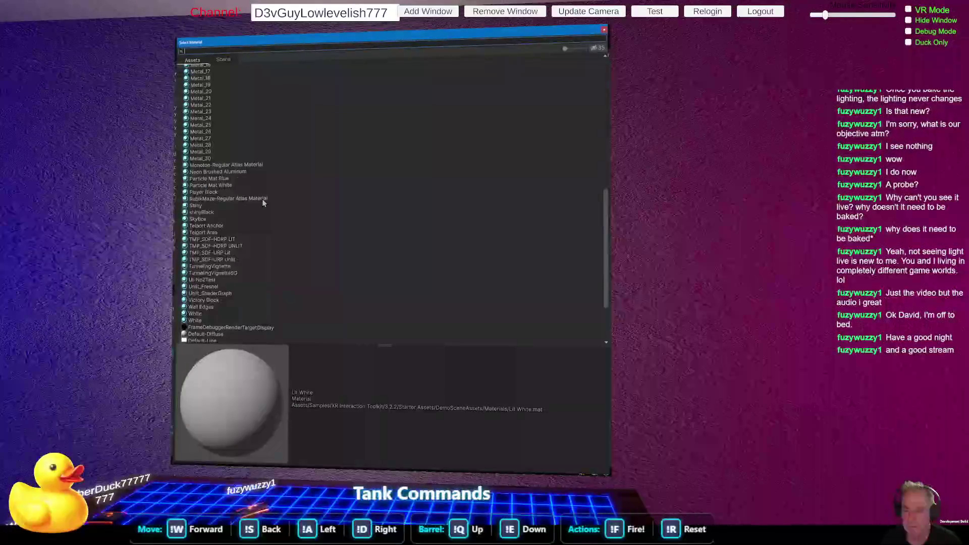
double_click(206, 220)
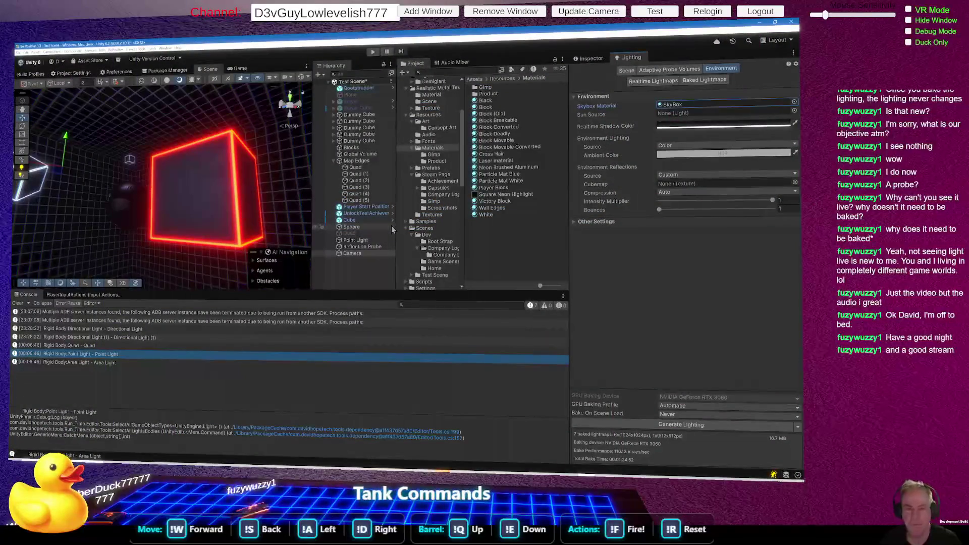
mouse_move(229, 206)
left_mouse_down()
mouse_move(77, 244)
mouse_move(275, 240)
mouse_move(261, 269)
left_mouse_up()
key("d")
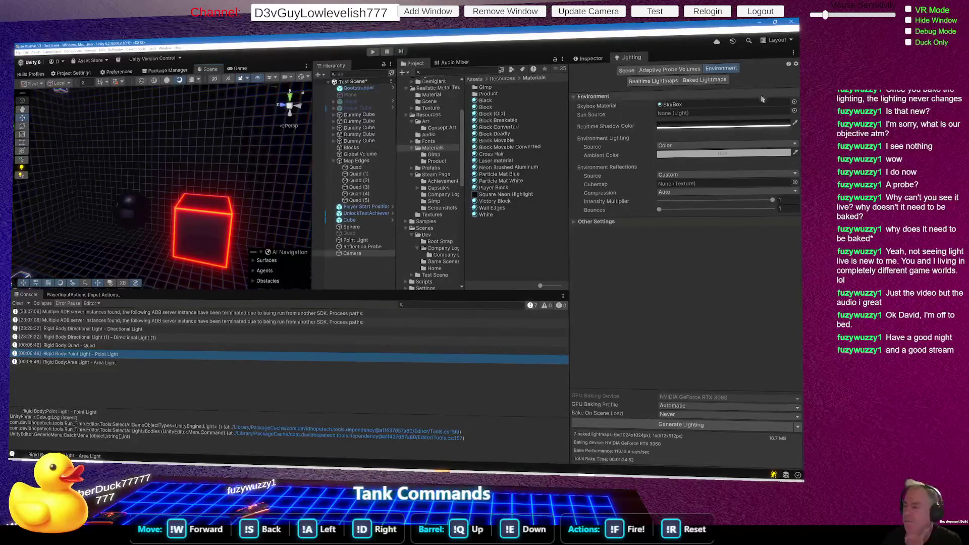
Clear the Skybox Material to None.
left_click(793, 104)
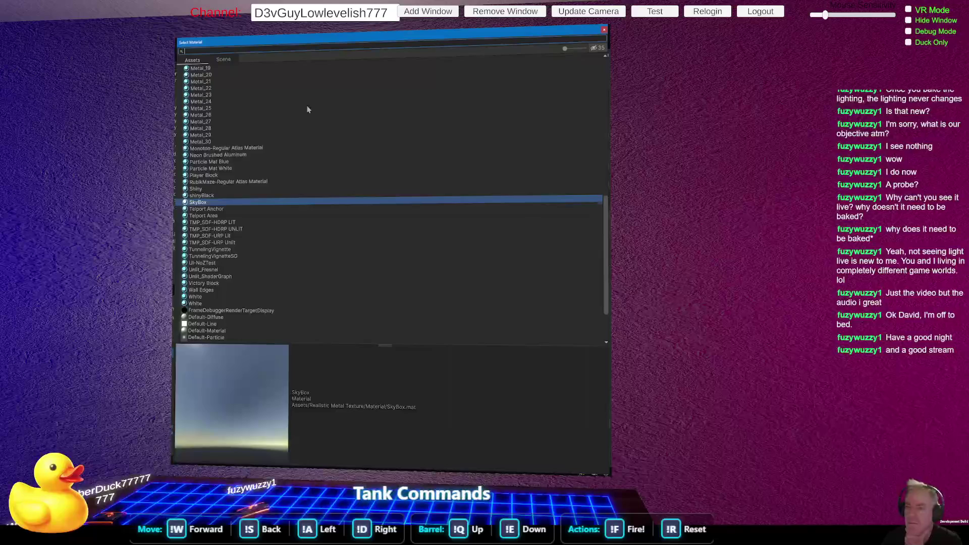
scroll(307, 110, "up", 10)
double_click(199, 67)
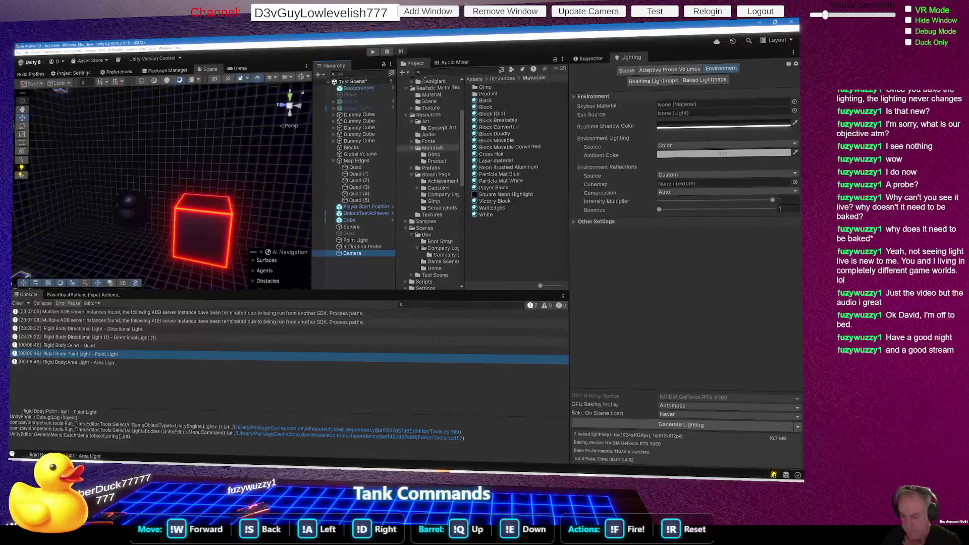
mouse_move(458, 474)
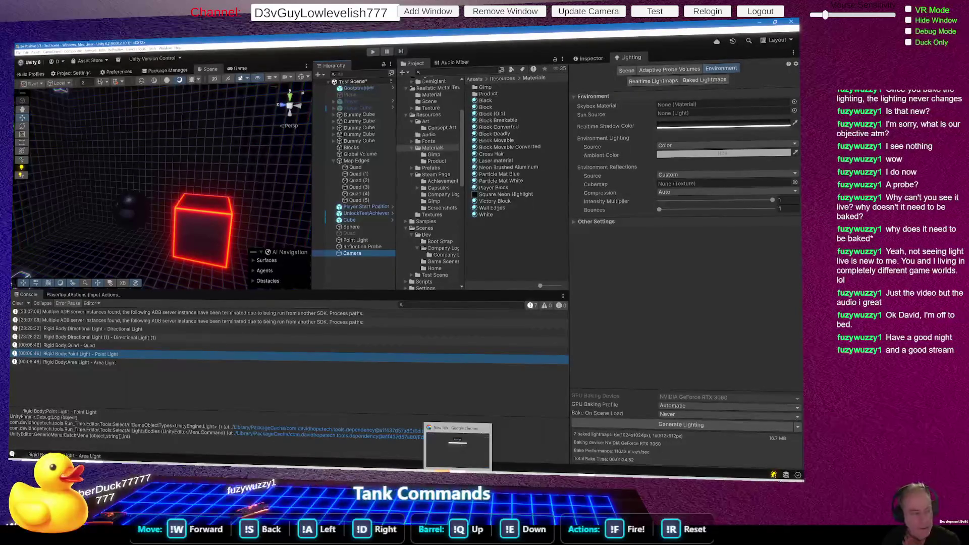
left_click(458, 444)
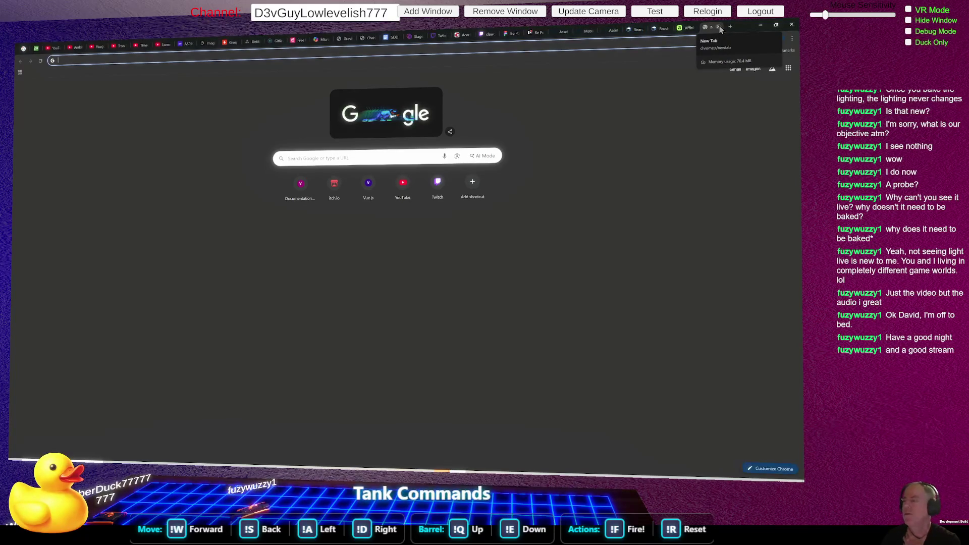
left_click(760, 24)
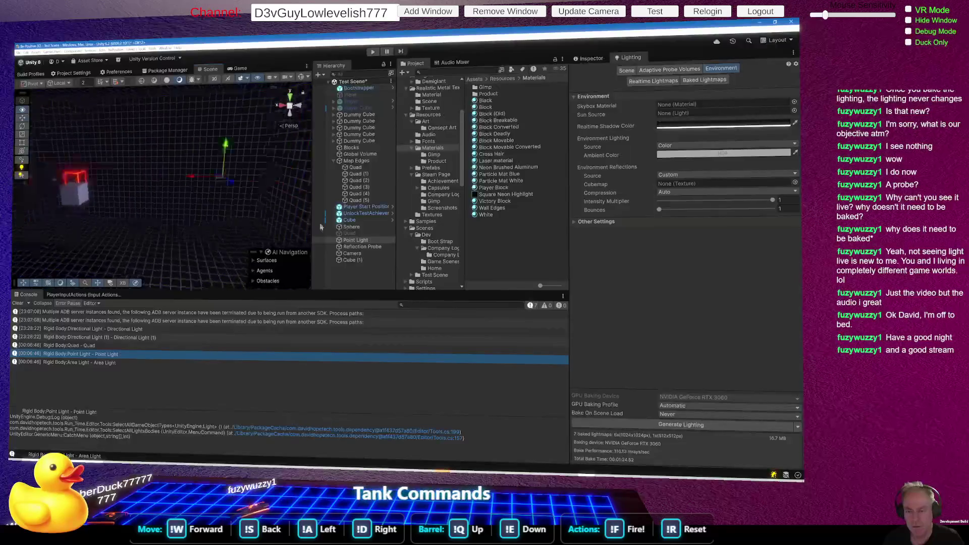
Move the Point Light across the room and raise its Intensity from 16.57 to 80.4.
mouse_move(116, 173)
left_mouse_down()
mouse_move(260, 181)
mouse_move(208, 181)
left_mouse_up()
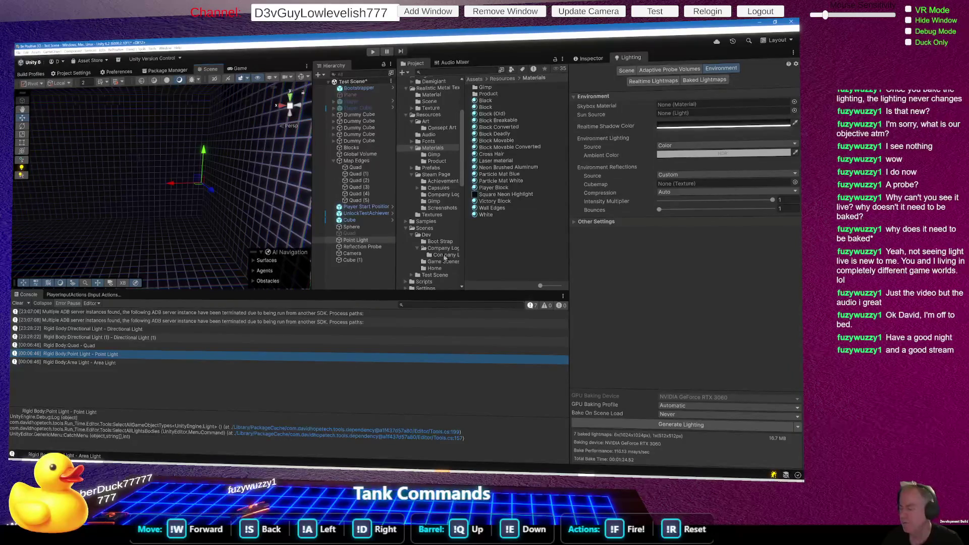
left_click(591, 59)
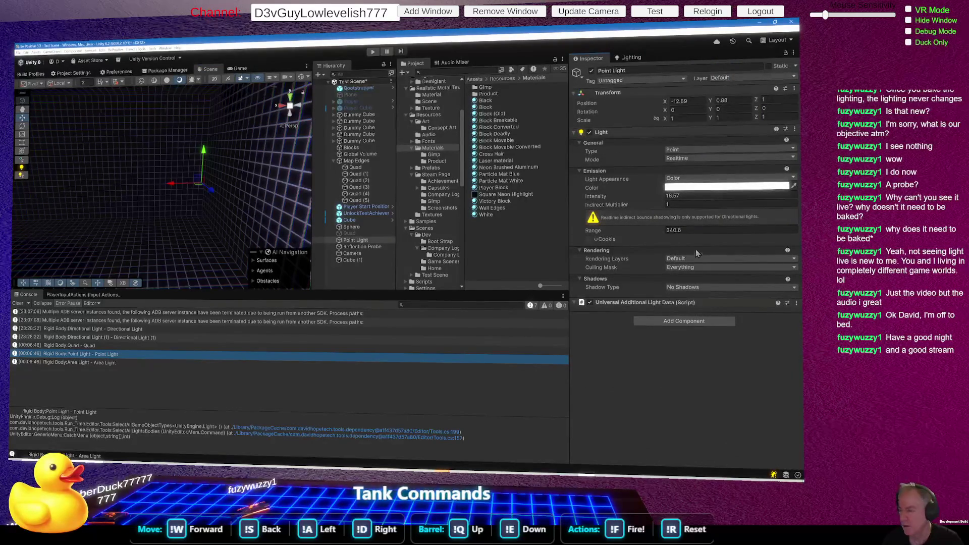
mouse_move(598, 197)
left_mouse_down()
mouse_move(959, 192)
mouse_move(42, 174)
left_mouse_up()
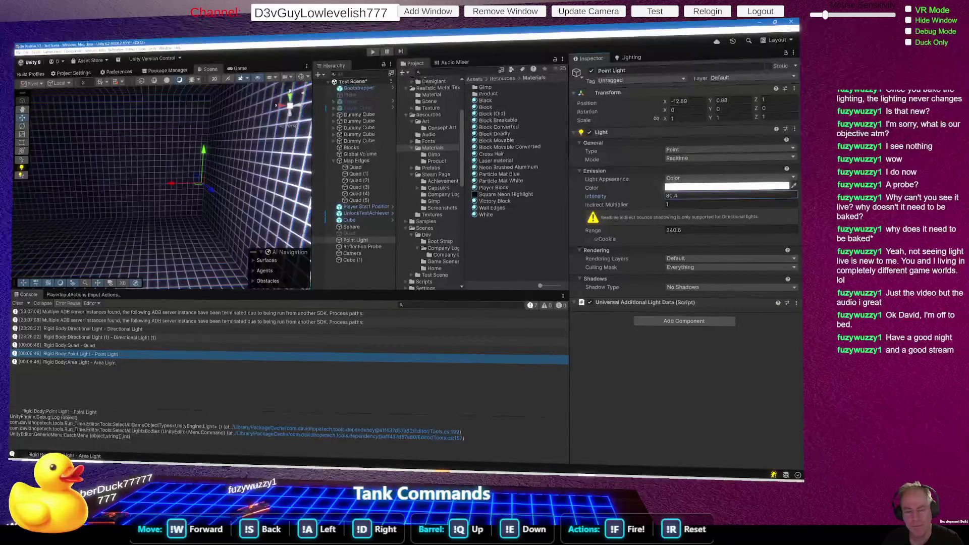
mouse_move(129, 209)
left_mouse_down()
mouse_move(137, 222)
mouse_move(154, 208)
left_mouse_up()
Select the Point Light and raise it higher in the room near the cubes.
right_click(154, 208)
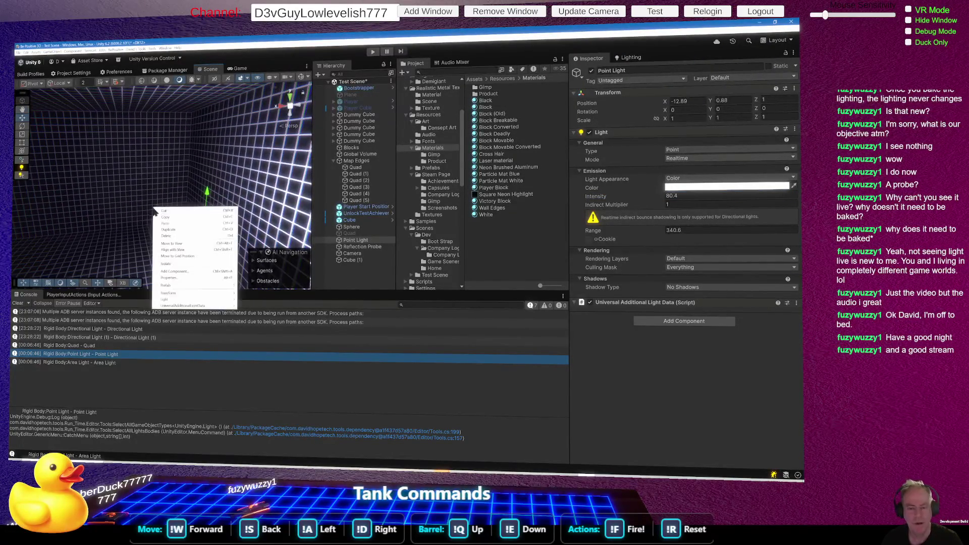
left_click(197, 194)
left_click(353, 240)
mouse_move(50, 179)
left_mouse_down()
mouse_move(126, 192)
mouse_move(204, 162)
mouse_move(135, 159)
left_mouse_up()
left_click_drag(203, 183, 340, 205)
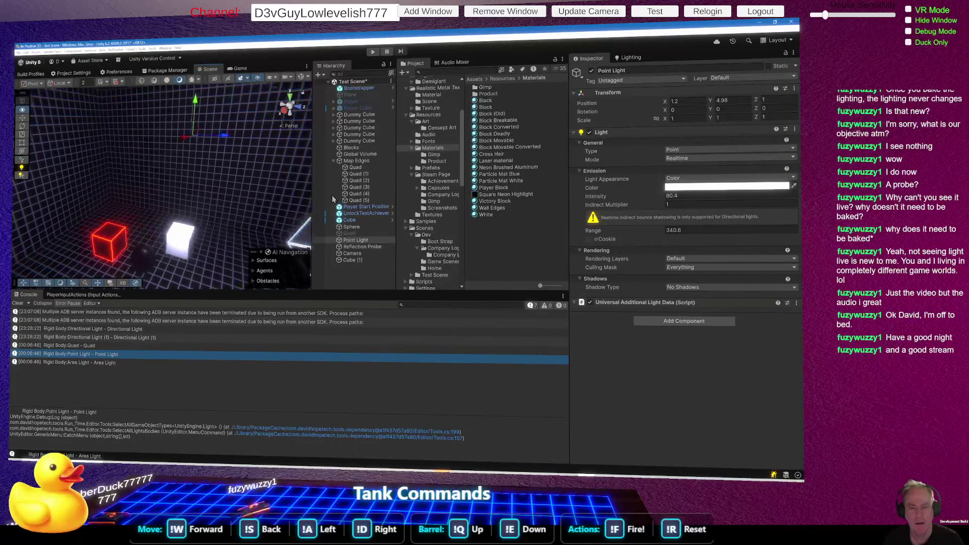
Set the Point Light Intensity to about 62.8, then Generate Lighting.
left_click_drag(599, 197, 691, 193)
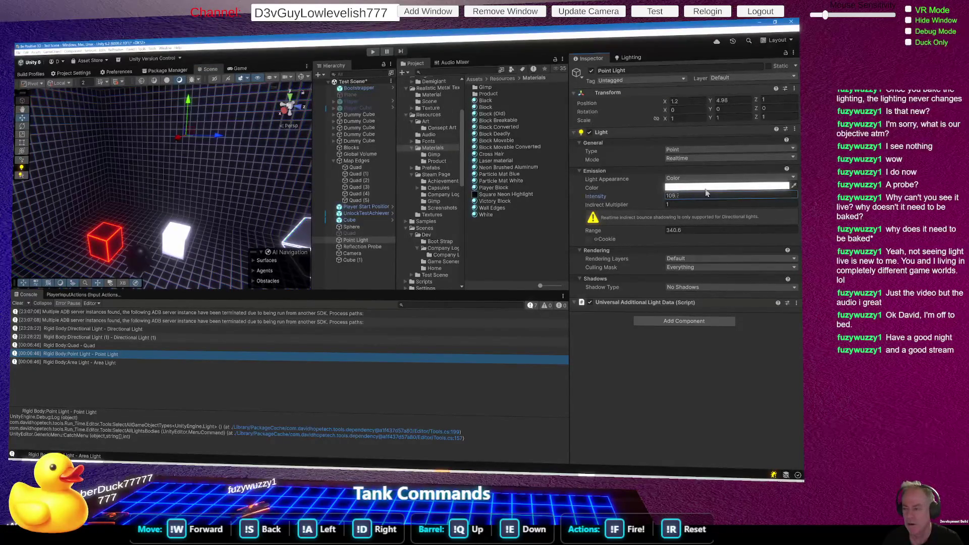
type("47.5")
mouse_move(692, 202)
left_mouse_down()
mouse_move(789, 192)
mouse_move(663, 195)
left_mouse_up()
mouse_move(217, 202)
left_mouse_down()
mouse_move(94, 132)
mouse_move(96, 85)
left_mouse_up()
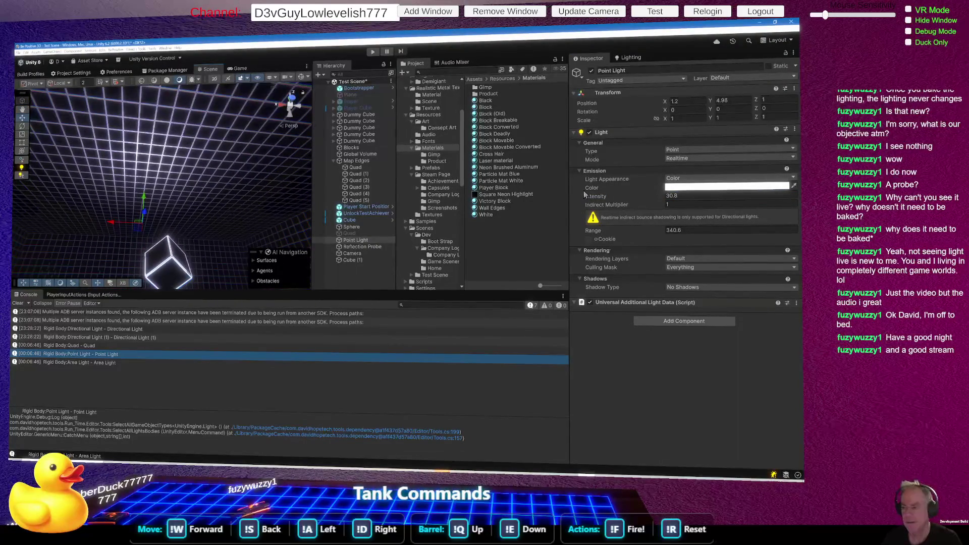
mouse_move(595, 197)
left_mouse_down()
mouse_move(787, 195)
mouse_move(23, 191)
mouse_move(191, 170)
mouse_move(149, 172)
mouse_move(57, 202)
mouse_move(757, 217)
mouse_move(655, 231)
mouse_move(446, 219)
mouse_move(23, 249)
mouse_move(668, 259)
left_mouse_up()
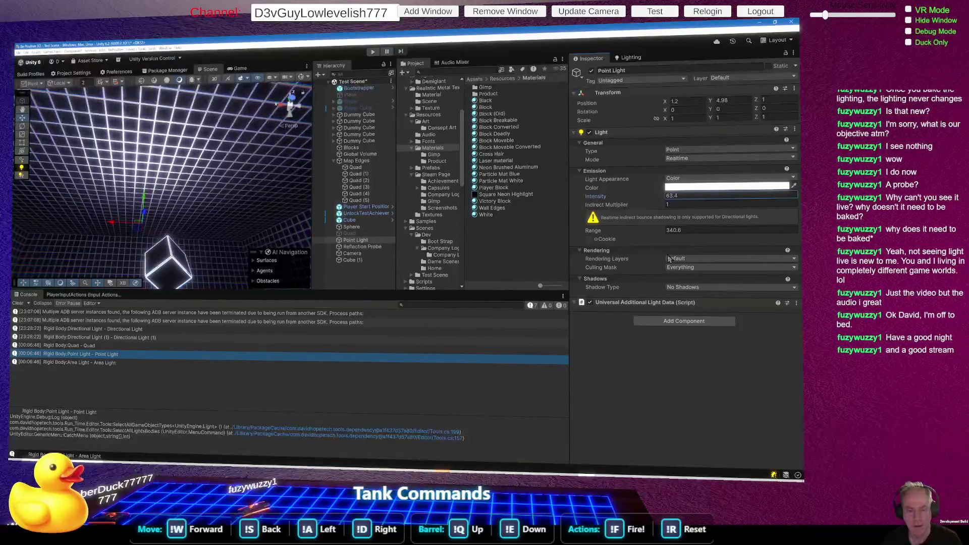
mouse_move(200, 213)
left_mouse_down()
mouse_move(286, 287)
mouse_move(334, 272)
left_mouse_up()
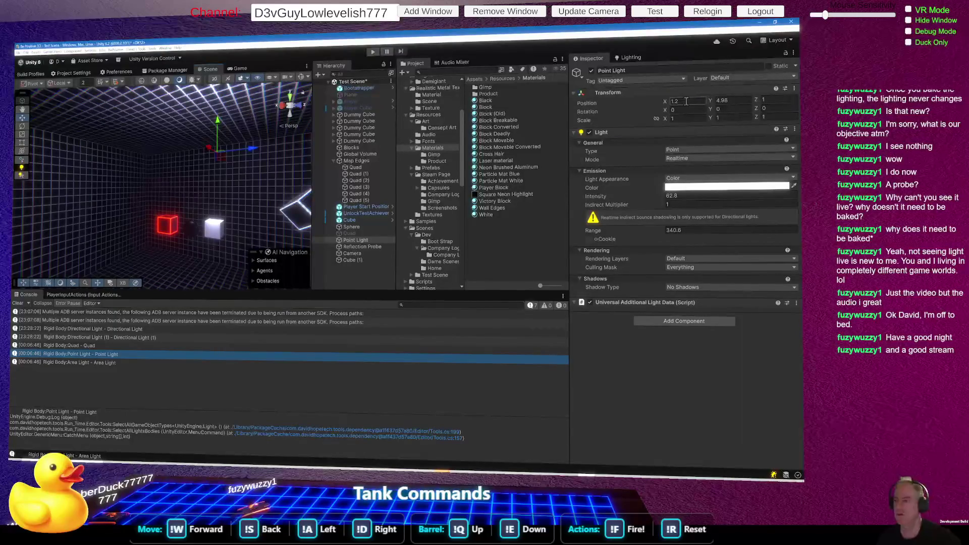
left_click(630, 57)
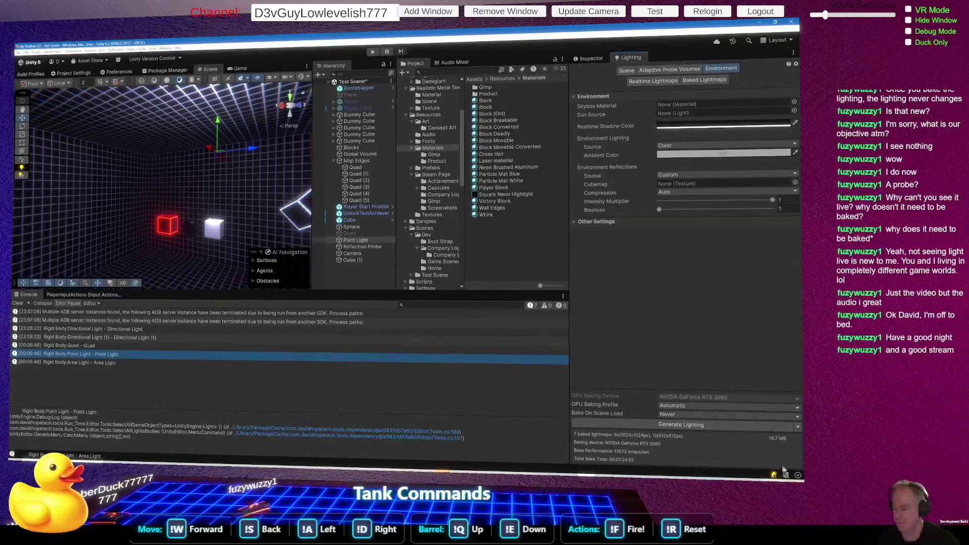
left_click(691, 428)
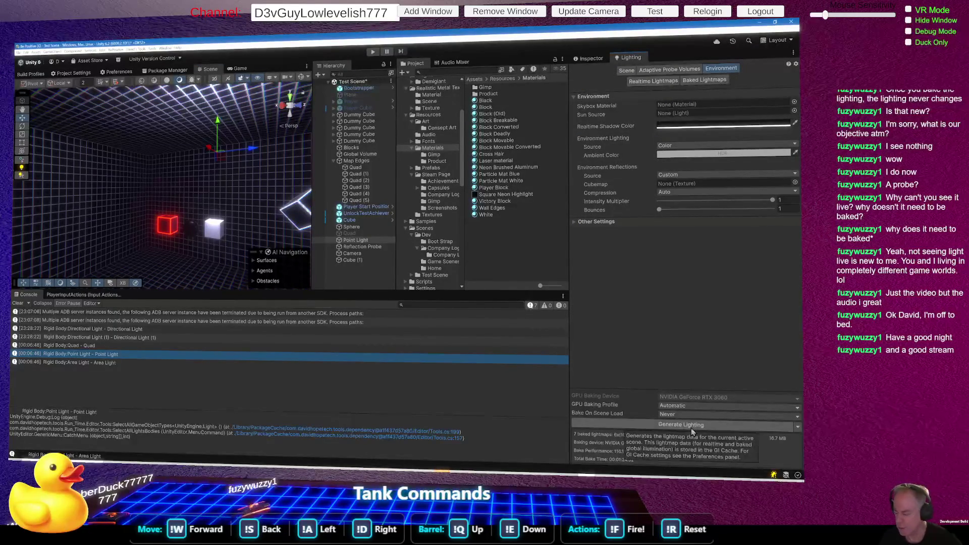